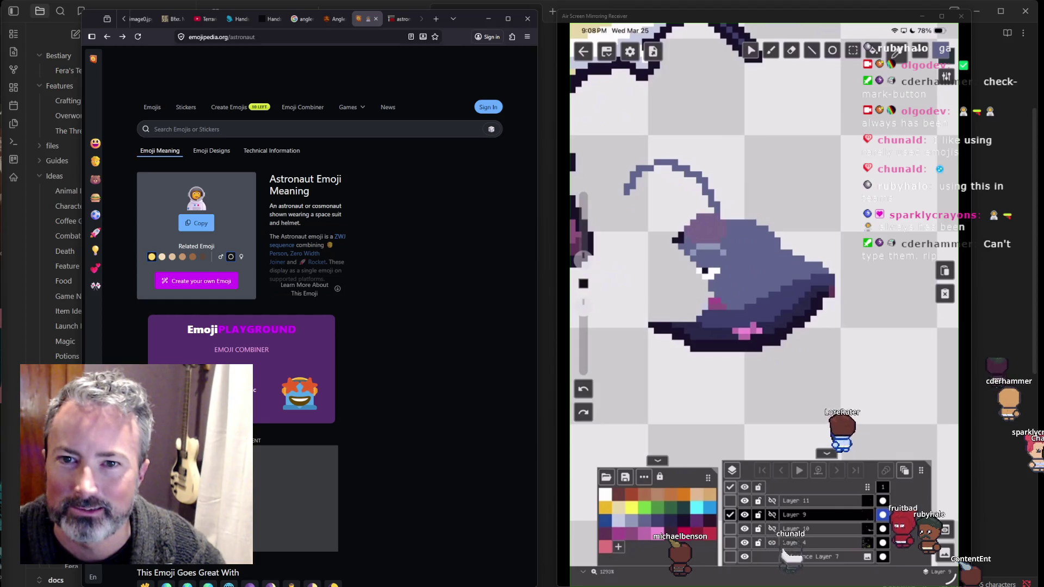
Step: Move from the imgflip meme tab to the zbrushcentral Angler Fish reference tab
{"action": "left_click", "coordinate": [393, 21]}
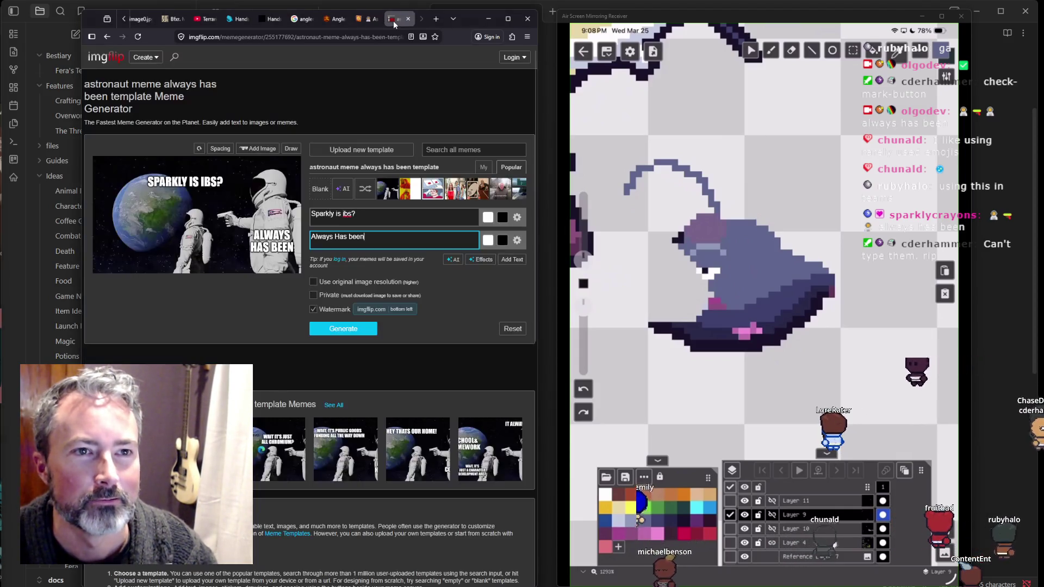
{"action": "left_click", "coordinate": [337, 20]}
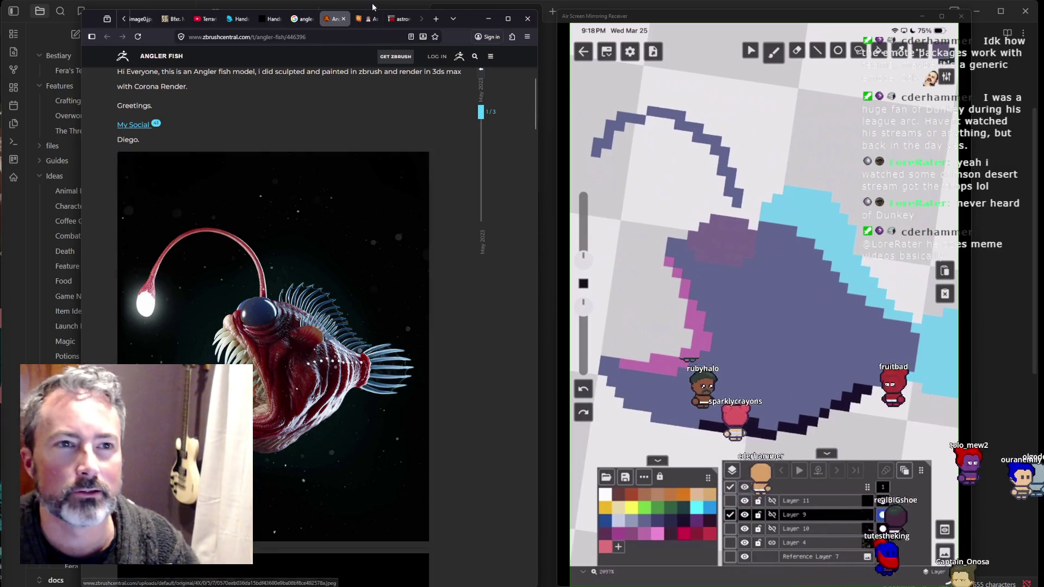
Step: Switch to the browser tab playing the Terraria sound effects video
{"action": "left_click", "coordinate": [202, 19]}
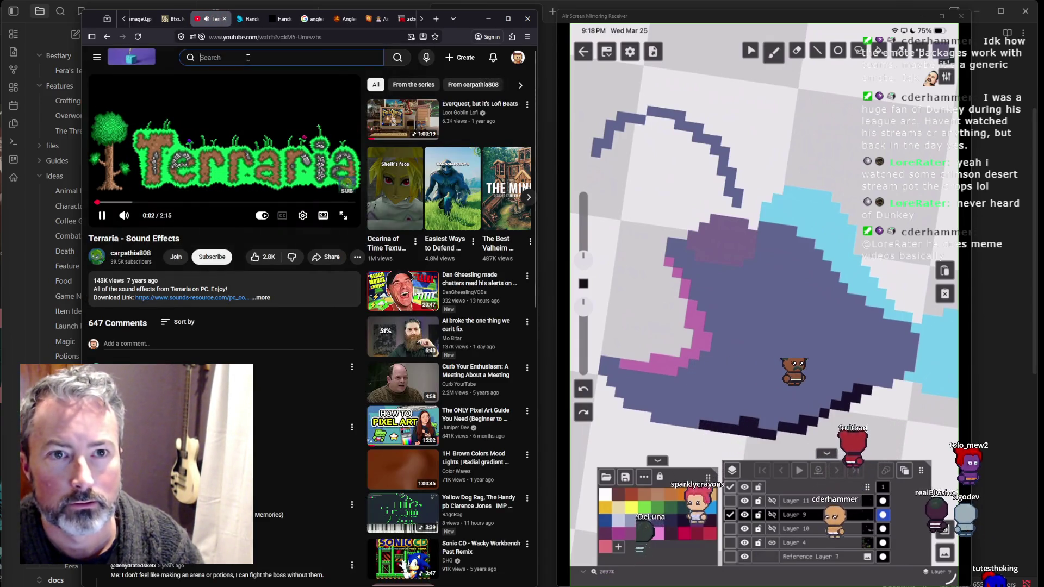
Step: Pause the Terraria video and search YouTube for 'videogamedunkey'
{"action": "left_click", "coordinate": [248, 58]}
{"action": "left_click", "coordinate": [156, 155]}
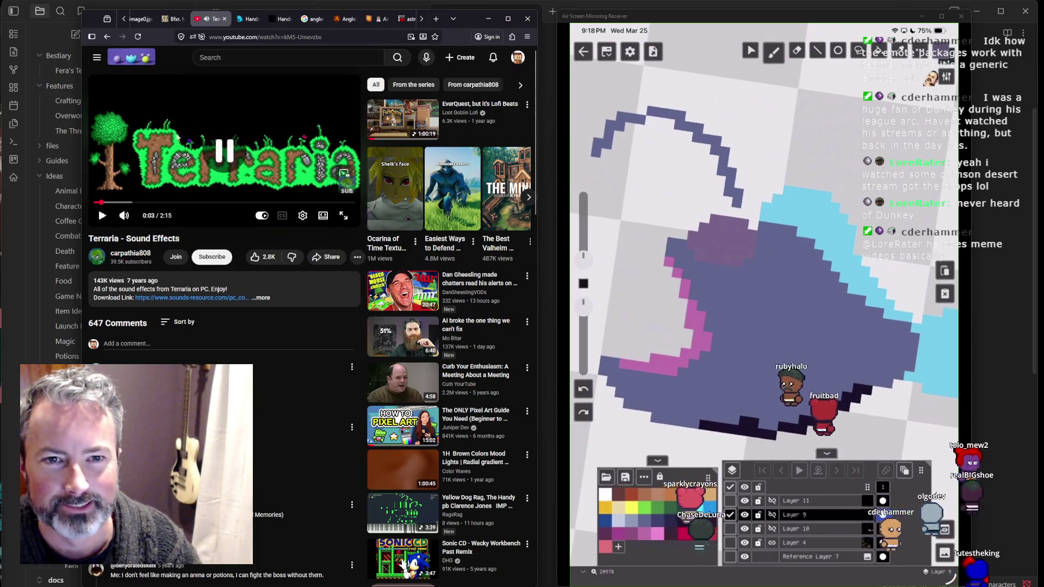
{"action": "left_click", "coordinate": [238, 59]}
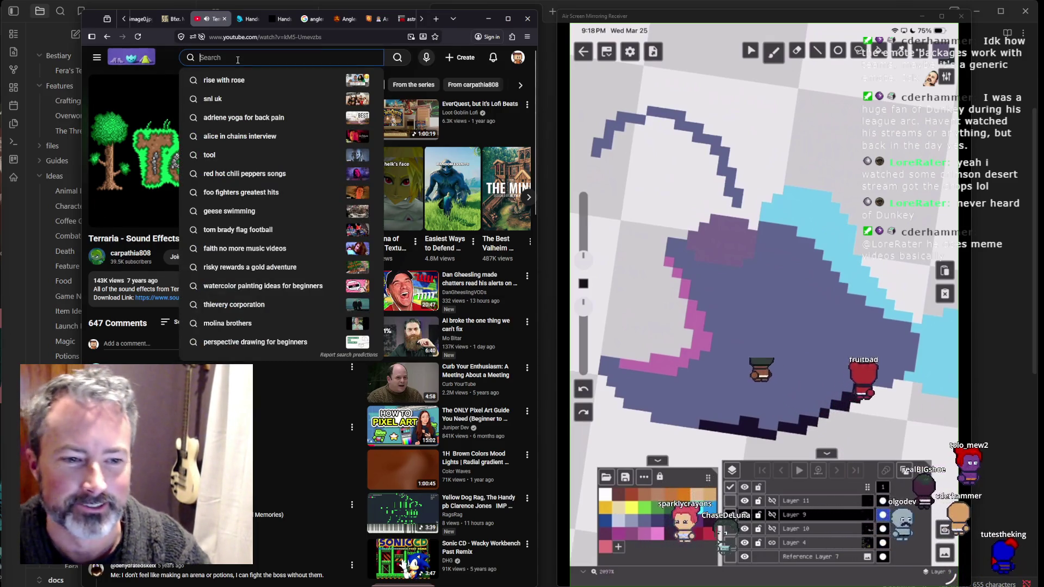
{"action": "type", "text": "videogamedunkey"}
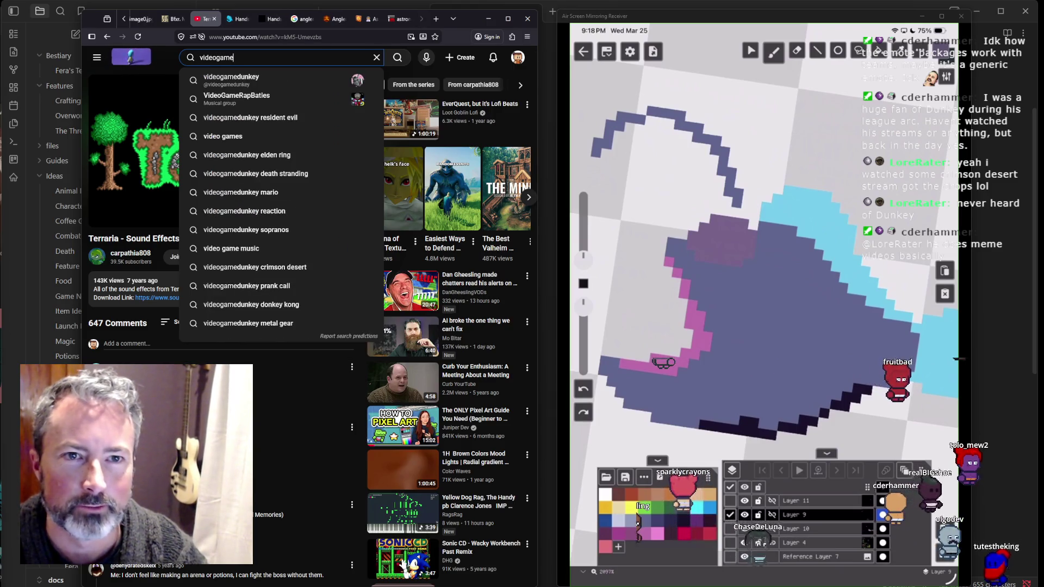
{"action": "key", "text": "Return"}
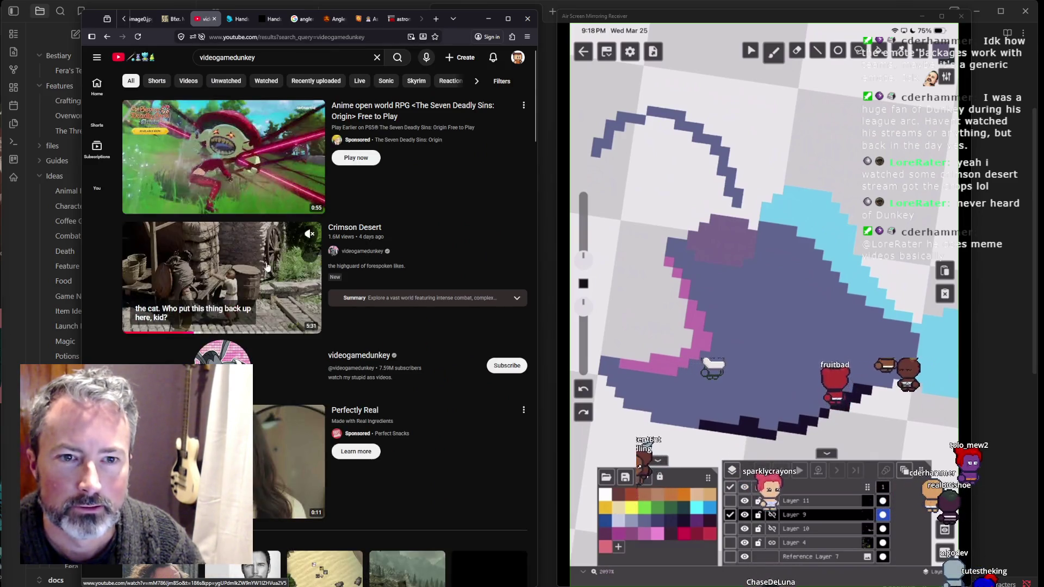
Step: Open the Crimson Desert video and copy its share link
{"action": "left_click", "coordinate": [352, 228]}
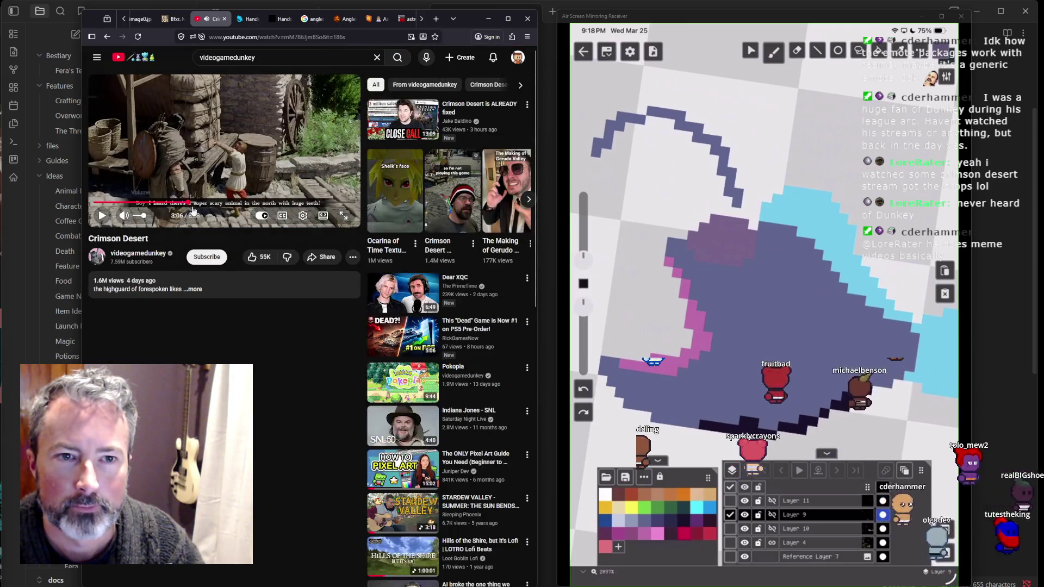
{"action": "left_click", "coordinate": [336, 258]}
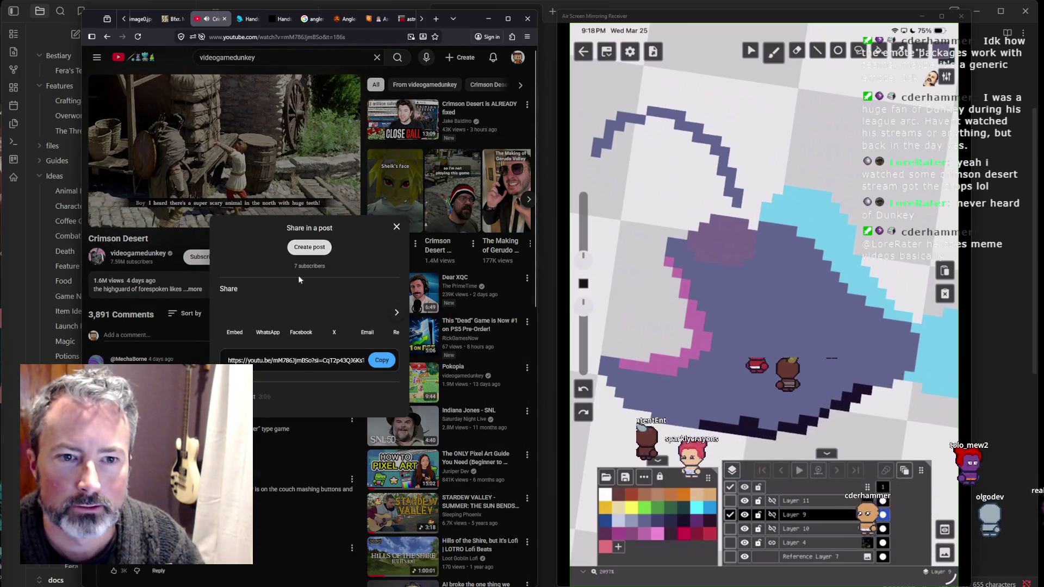
{"action": "left_click", "coordinate": [382, 360]}
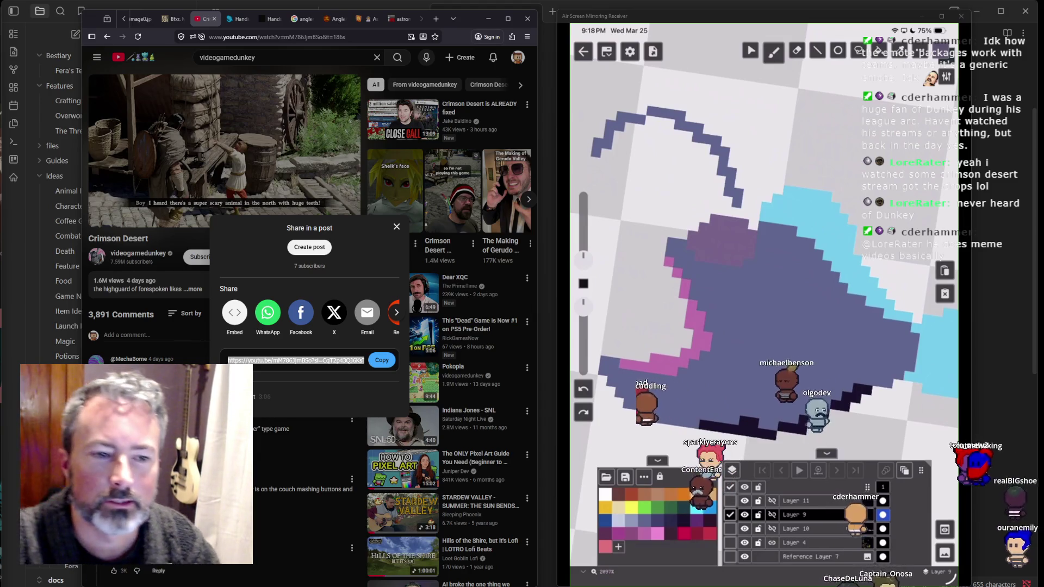
{"action": "left_click", "coordinate": [177, 334]}
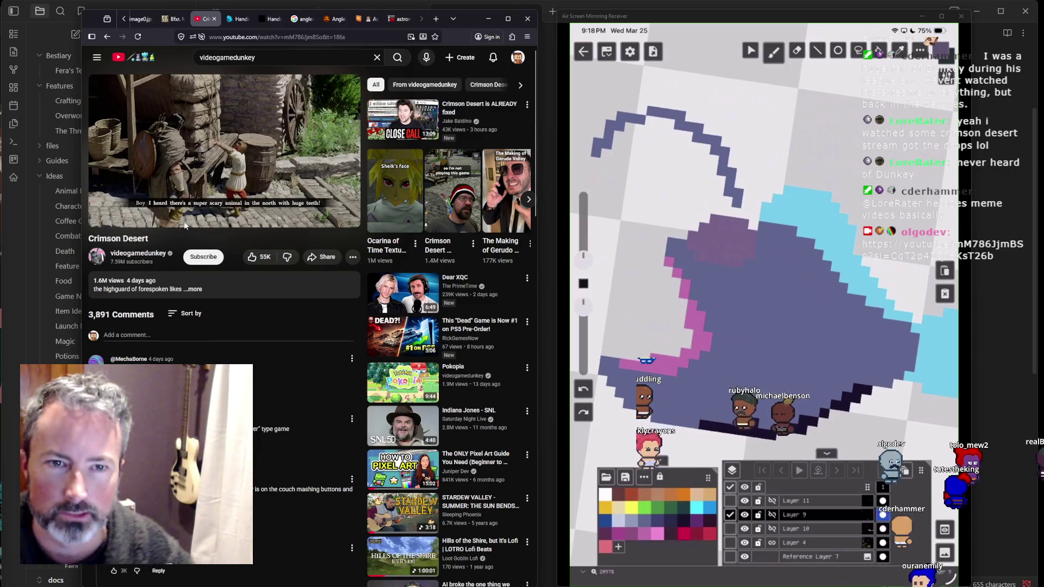
Step: Return to the Angler Fish reference tab
{"action": "mouse_move", "coordinate": [260, 186]}
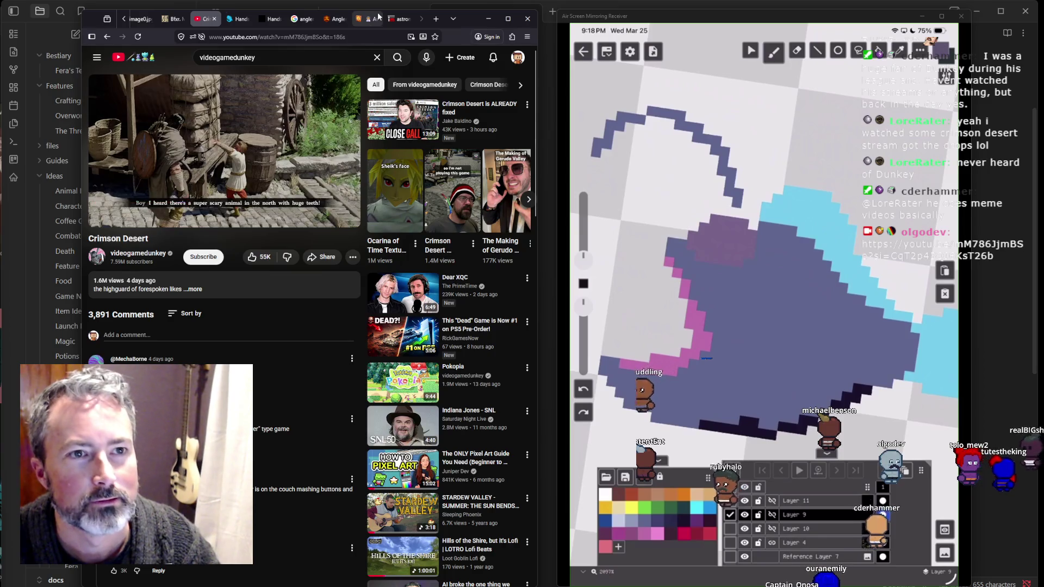
{"action": "mouse_move", "coordinate": [402, 20]}
{"action": "mouse_move", "coordinate": [320, 73]}
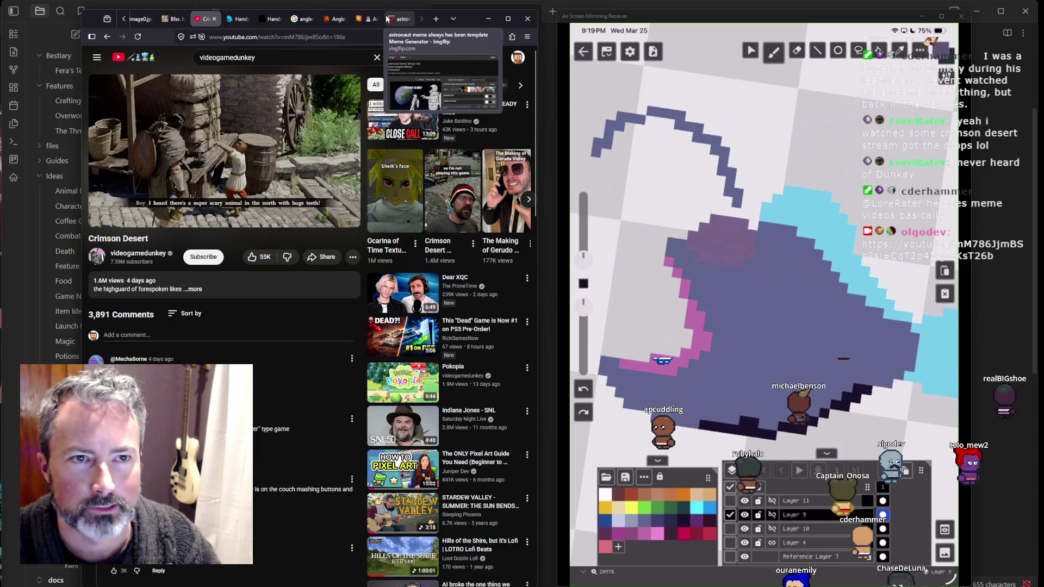
{"action": "left_click", "coordinate": [332, 19]}
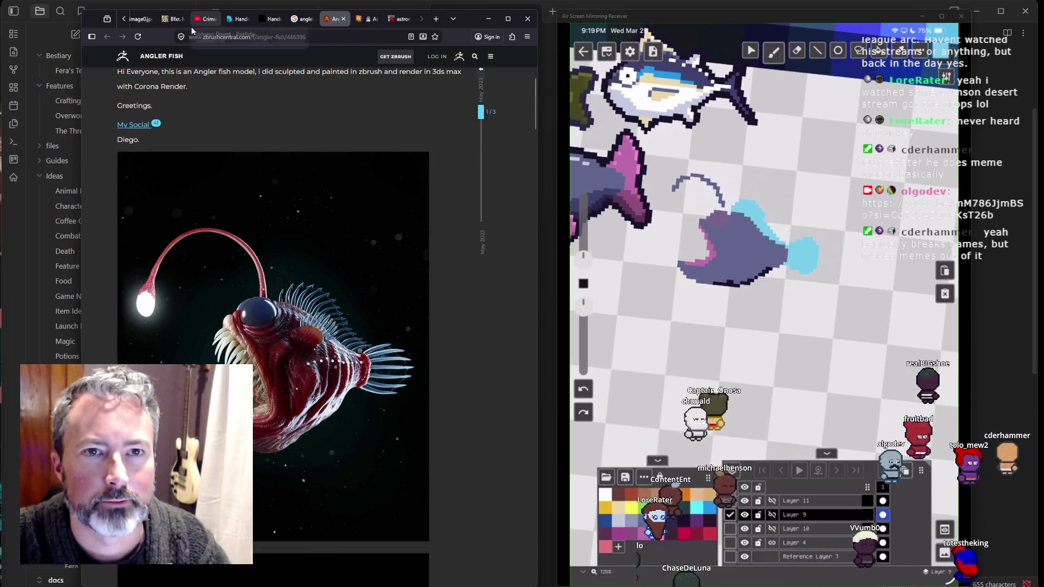
Step: Go from the Crimson Desert video to the videogamedunkey channel page
{"action": "left_click", "coordinate": [208, 18]}
{"action": "left_click", "coordinate": [138, 253]}
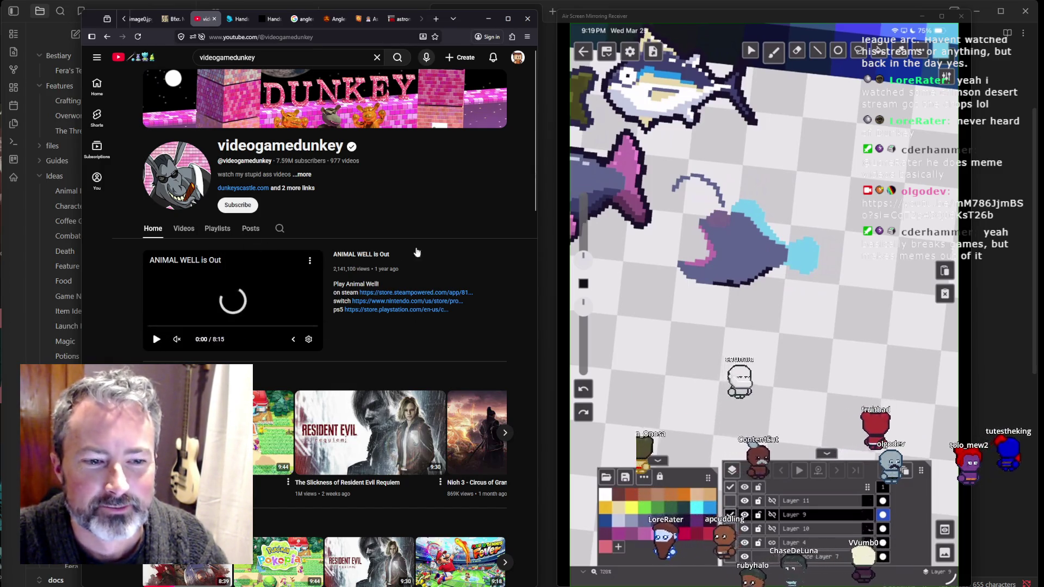
{"action": "scroll", "coordinate": [432, 247], "scroll_direction": "down", "scroll_amount": 4}
{"action": "scroll", "coordinate": [431, 242], "scroll_direction": "down", "scroll_amount": 4}
{"action": "scroll", "coordinate": [431, 242], "scroll_direction": "up", "scroll_amount": 8}
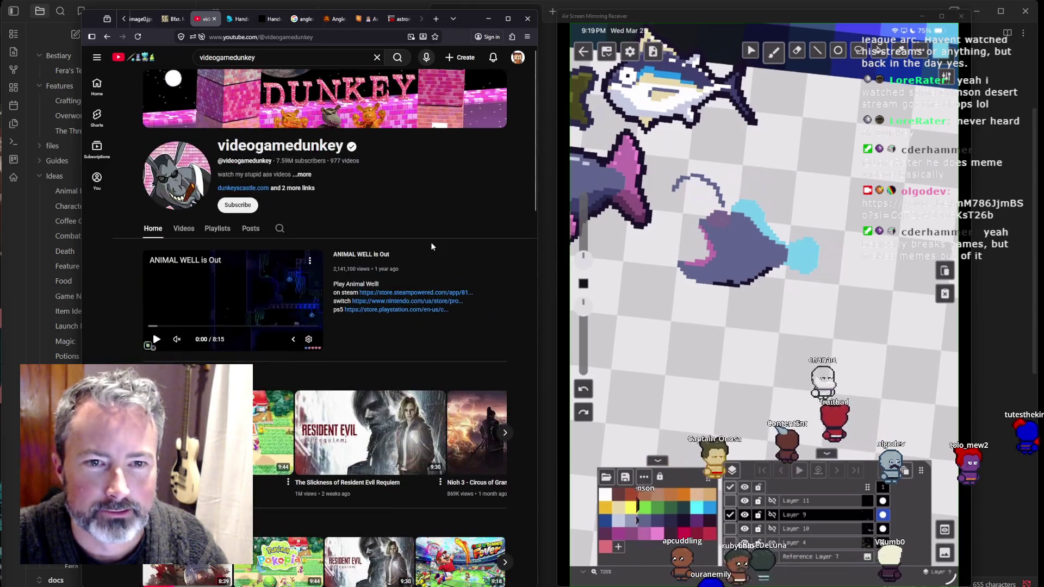
Step: List the channel's videos oldest first, browse the grid, then return to the Angler Fish tab
{"action": "left_click", "coordinate": [182, 229]}
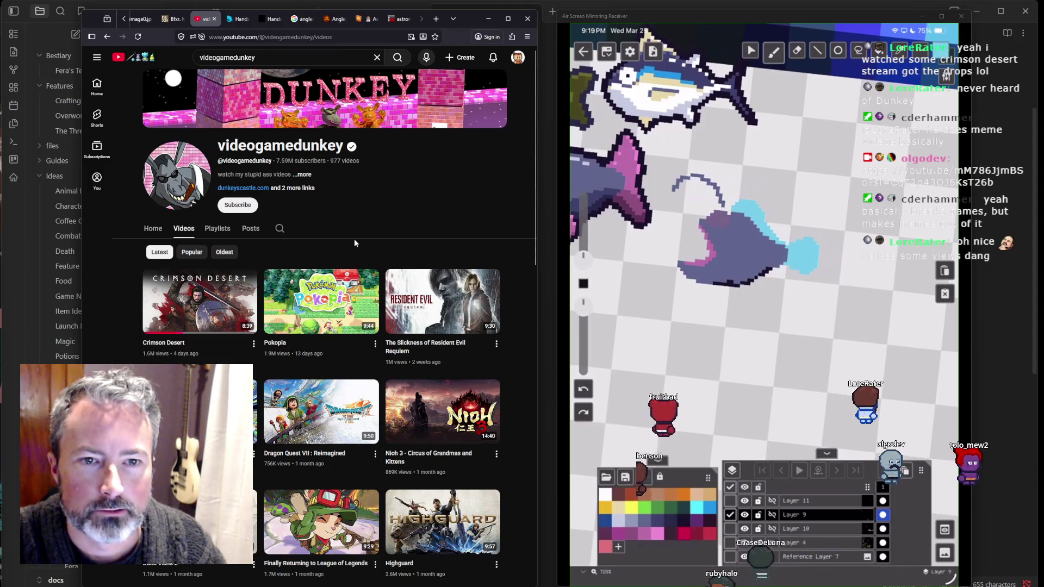
{"action": "left_click", "coordinate": [225, 253]}
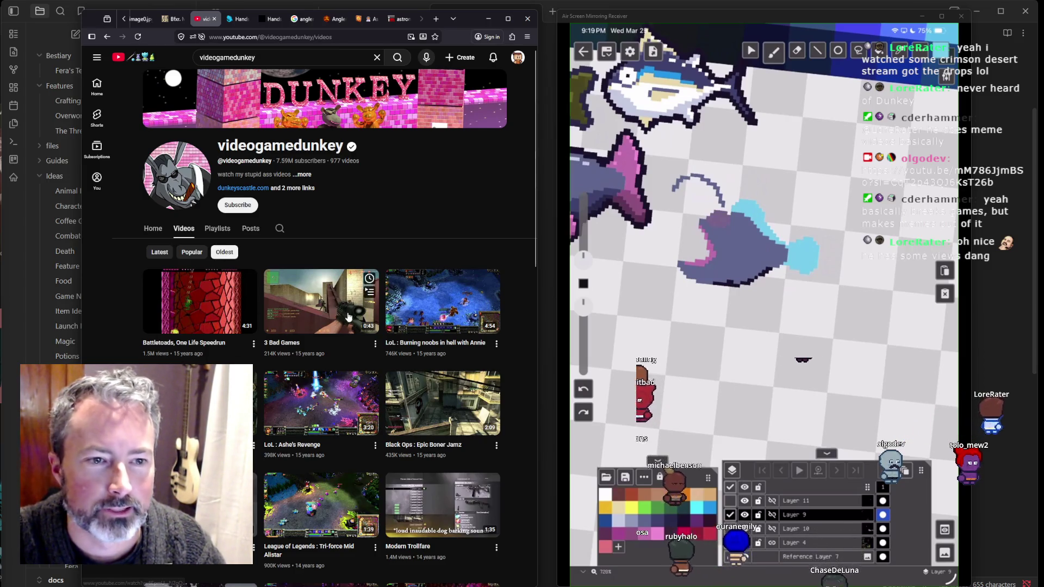
{"action": "scroll", "coordinate": [348, 317], "scroll_direction": "down", "scroll_amount": 2}
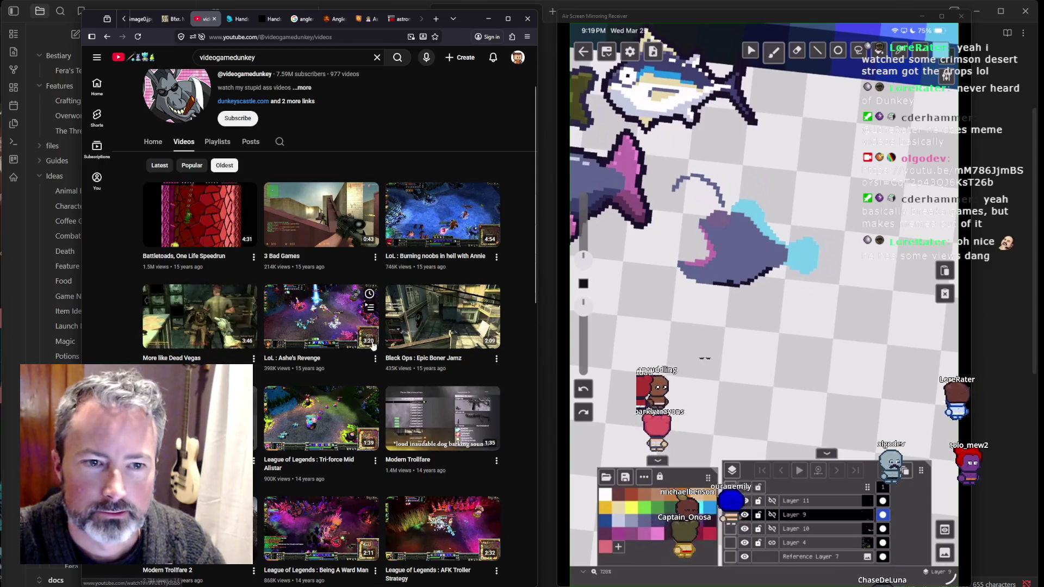
{"action": "scroll", "coordinate": [428, 326], "scroll_direction": "down", "scroll_amount": 1}
{"action": "scroll", "coordinate": [428, 376], "scroll_direction": "down", "scroll_amount": 1}
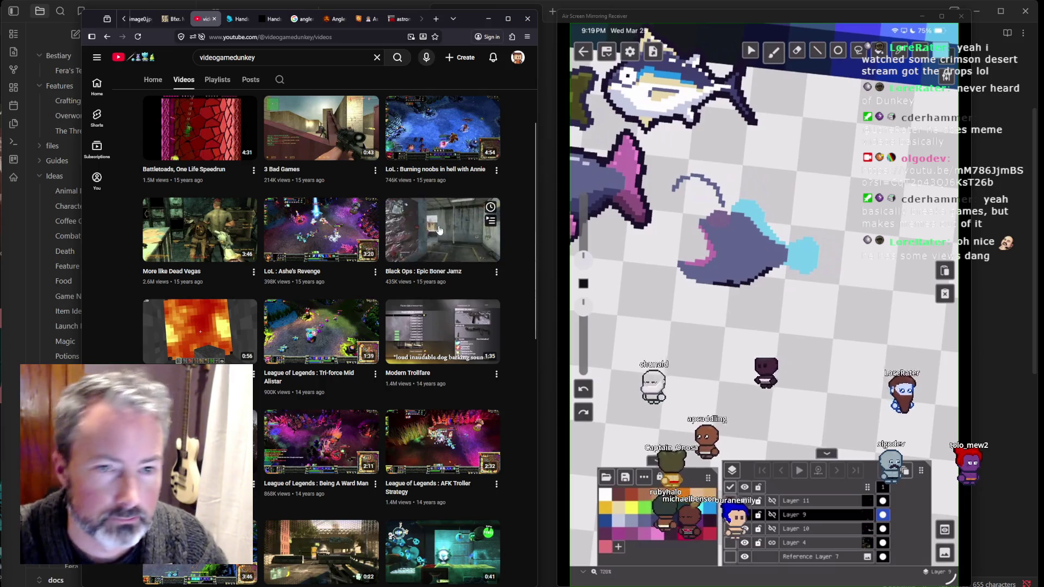
{"action": "scroll", "coordinate": [315, 353], "scroll_direction": "down", "scroll_amount": 2}
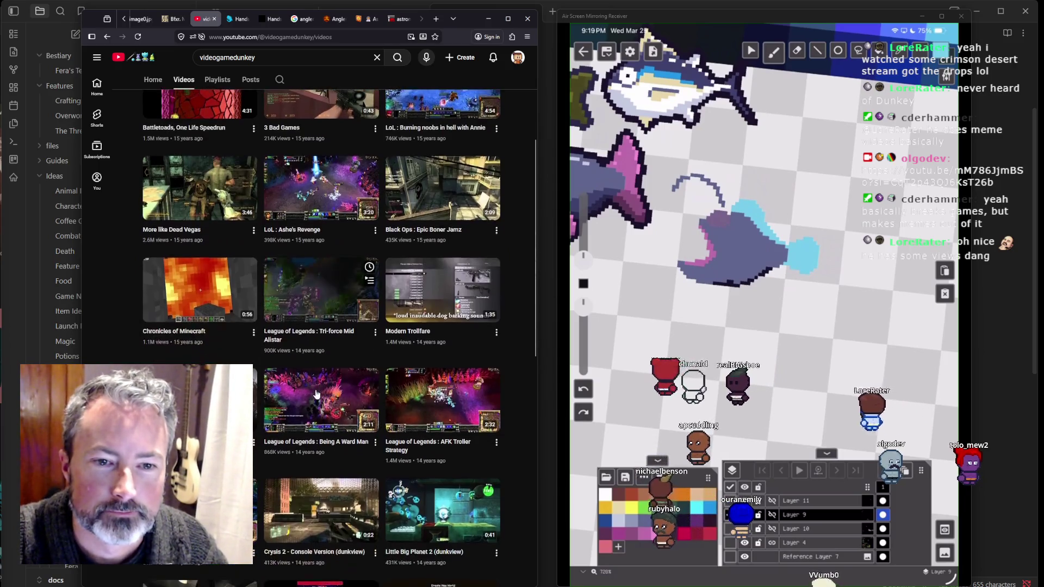
{"action": "scroll", "coordinate": [310, 412], "scroll_direction": "down", "scroll_amount": 2}
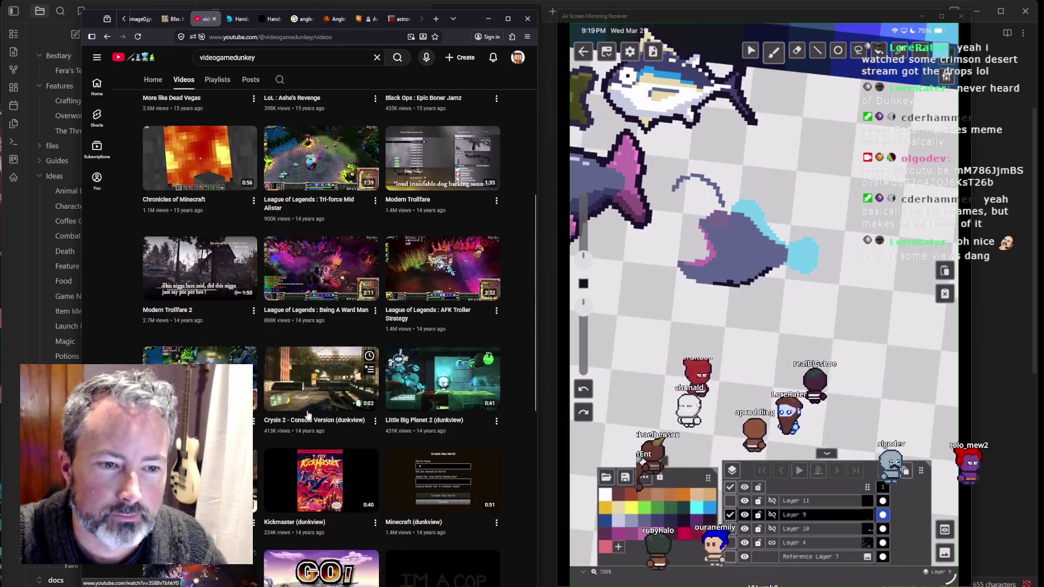
{"action": "scroll", "coordinate": [326, 375], "scroll_direction": "down", "scroll_amount": 3}
{"action": "scroll", "coordinate": [328, 363], "scroll_direction": "down", "scroll_amount": 3}
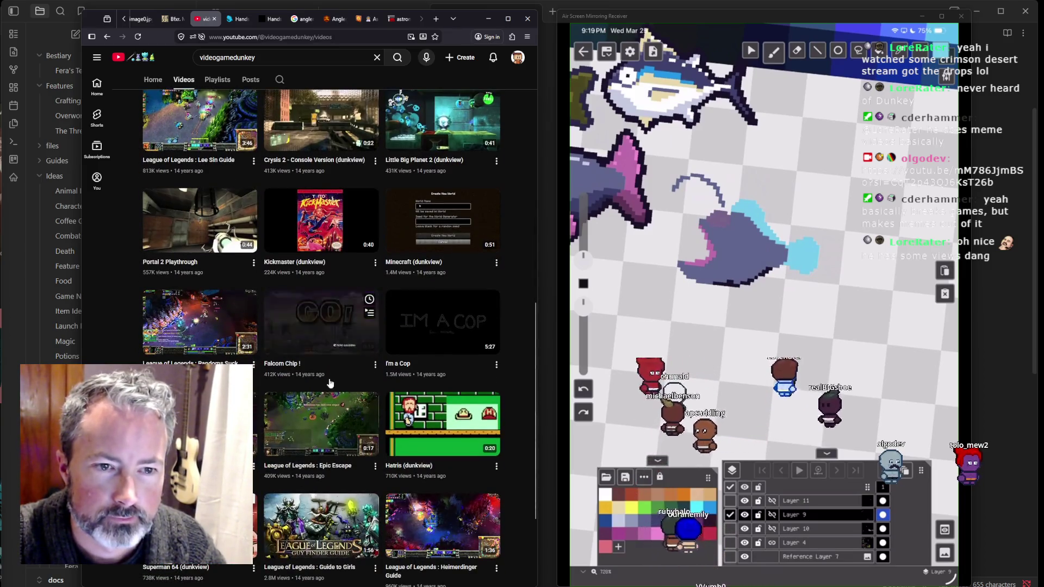
{"action": "scroll", "coordinate": [327, 381], "scroll_direction": "down", "scroll_amount": 3}
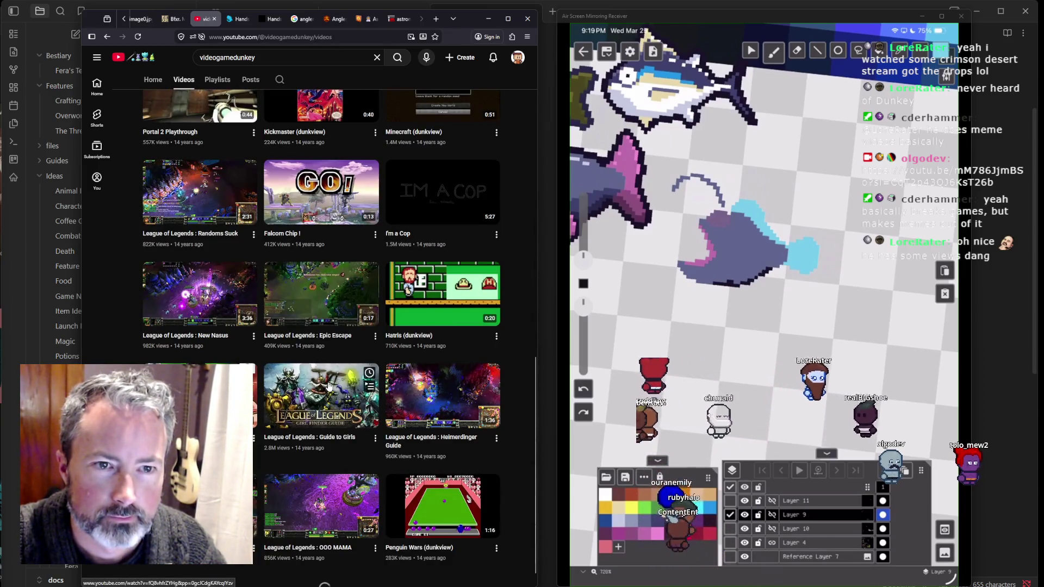
{"action": "scroll", "coordinate": [324, 353], "scroll_direction": "down", "scroll_amount": 3}
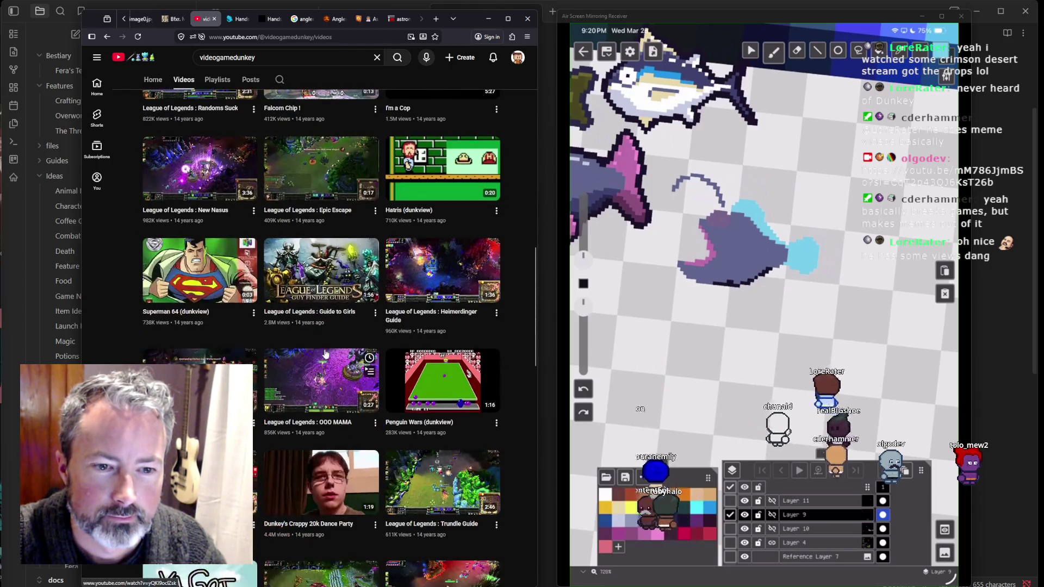
{"action": "scroll", "coordinate": [326, 356], "scroll_direction": "down", "scroll_amount": 4}
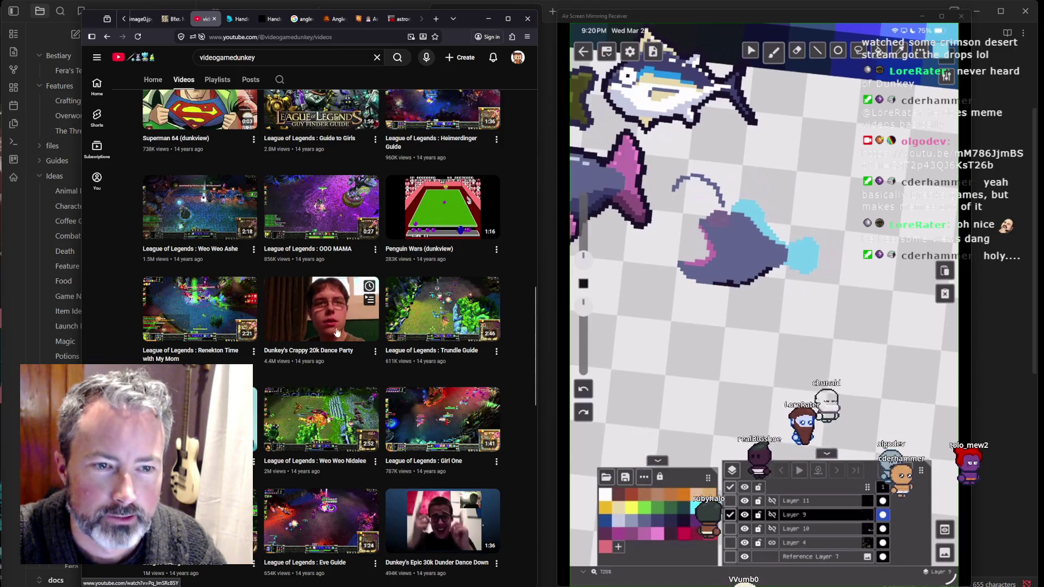
{"action": "scroll", "coordinate": [350, 294], "scroll_direction": "down", "scroll_amount": 10}
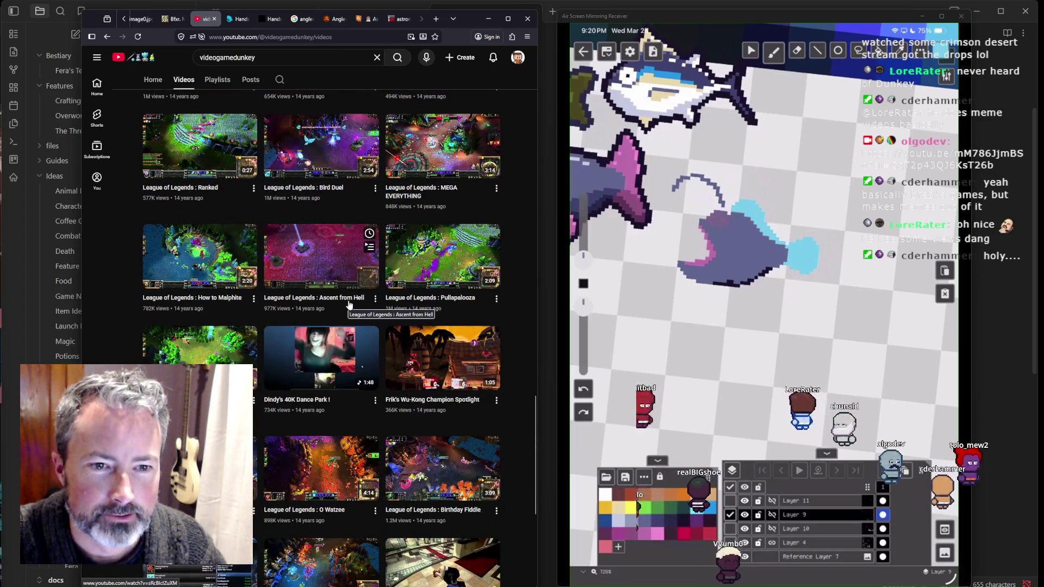
{"action": "scroll", "coordinate": [350, 305], "scroll_direction": "down", "scroll_amount": 3}
{"action": "scroll", "coordinate": [350, 305], "scroll_direction": "down", "scroll_amount": 3}
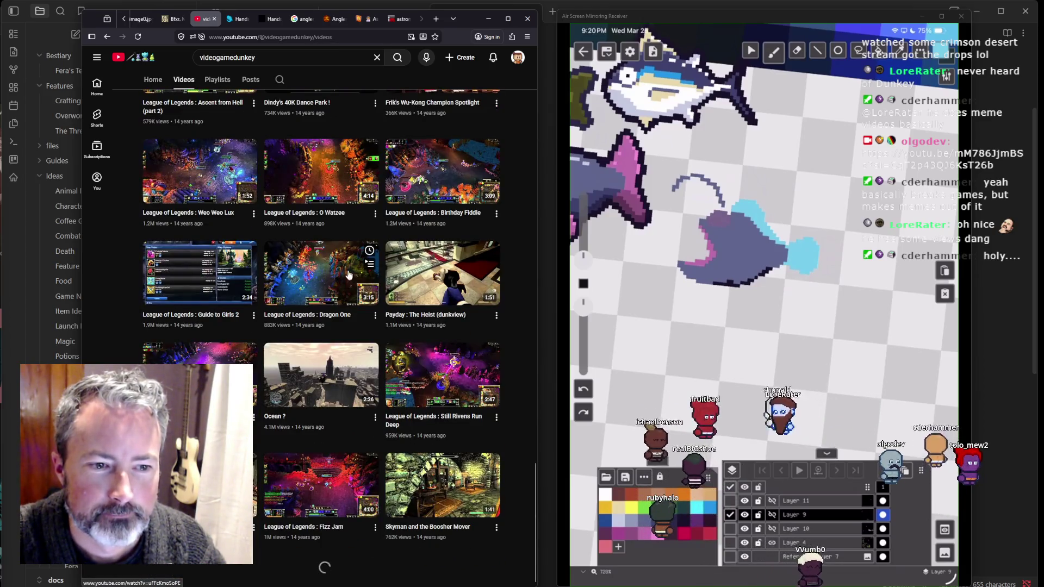
{"action": "left_click", "coordinate": [328, 20]}
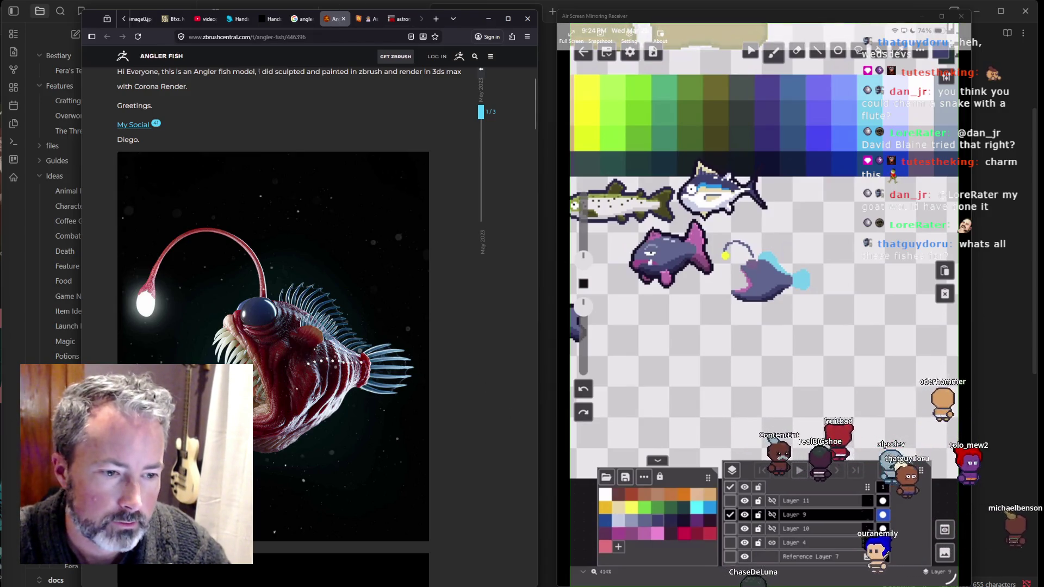
Step: Run the game from Godot, dismiss the build failure, and jump to the failing code
{"action": "mouse_move", "coordinate": [533, 586]}
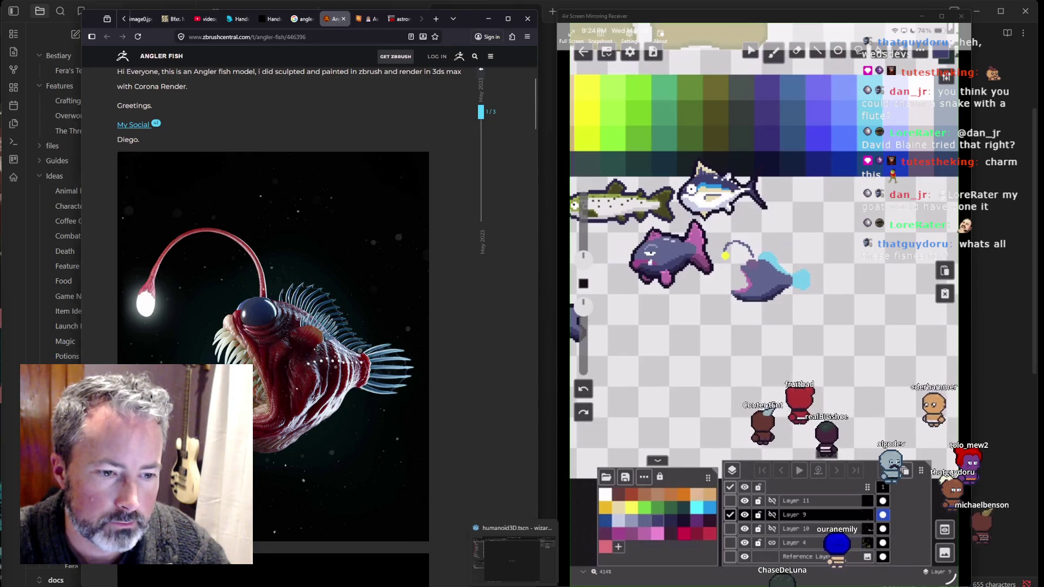
{"action": "left_click", "coordinate": [514, 557]}
{"action": "left_click", "coordinate": [896, 30]}
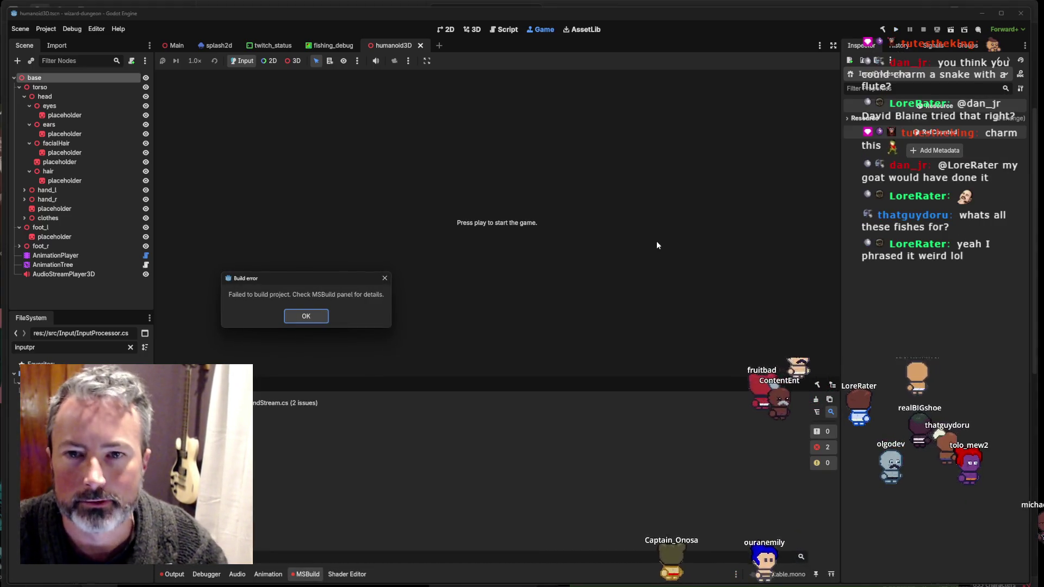
{"action": "left_click", "coordinate": [306, 316]}
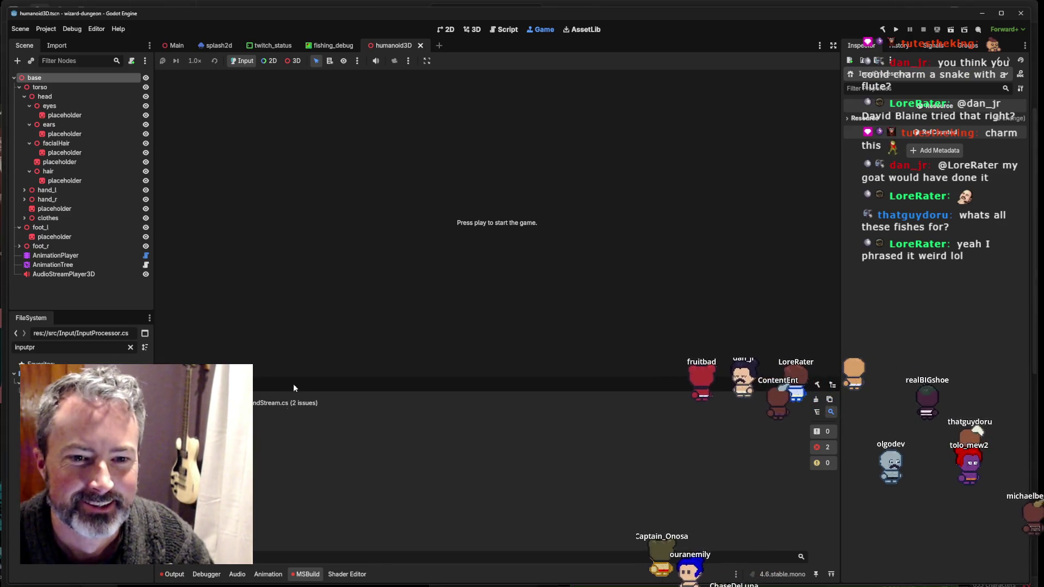
{"action": "double_click", "coordinate": [262, 413]}
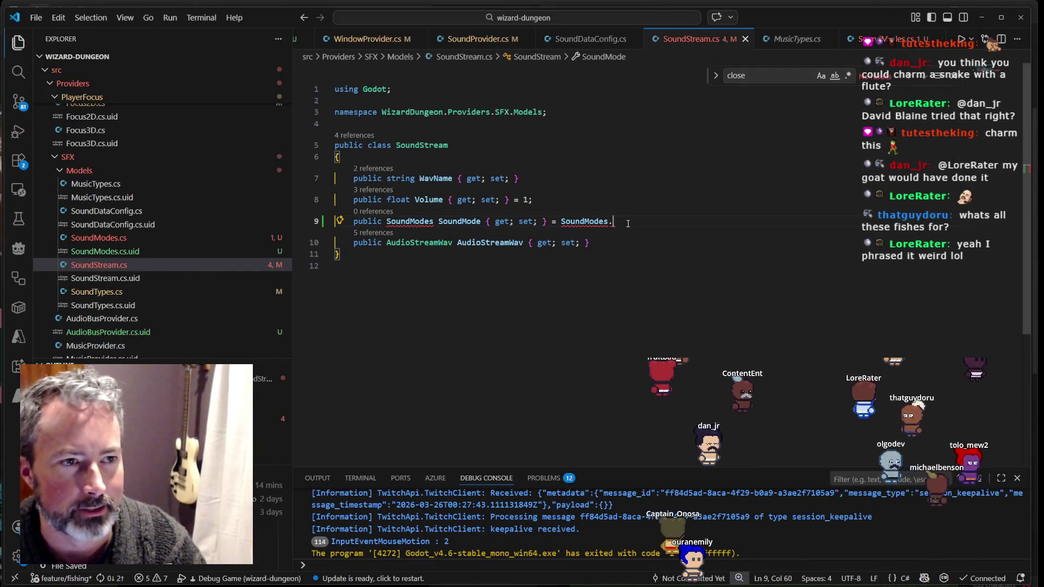
Step: In SoundModes.cs, remove the trailing comma after NOT_SET
{"action": "left_click", "coordinate": [478, 38]}
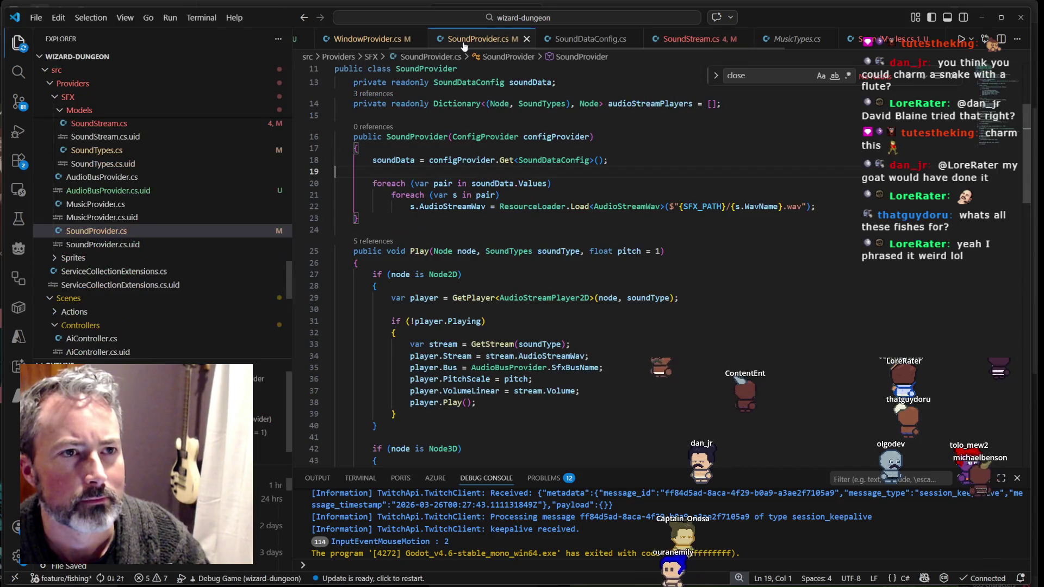
{"action": "left_click", "coordinate": [688, 44]}
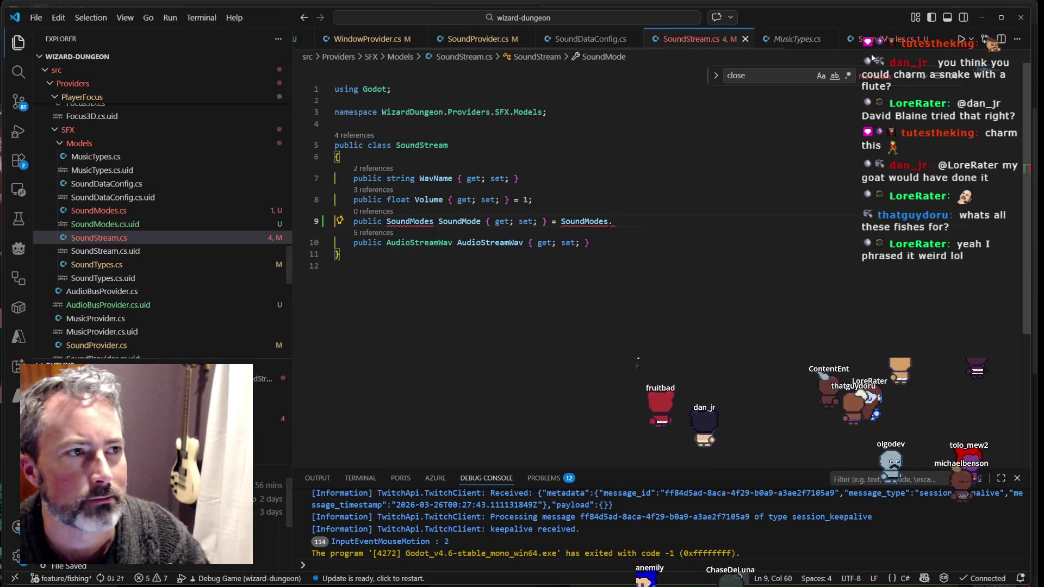
{"action": "left_click", "coordinate": [886, 46]}
{"action": "key", "text": "Up"}
{"action": "key", "text": "Up"}
{"action": "key", "text": "Up"}
{"action": "key", "text": "End"}
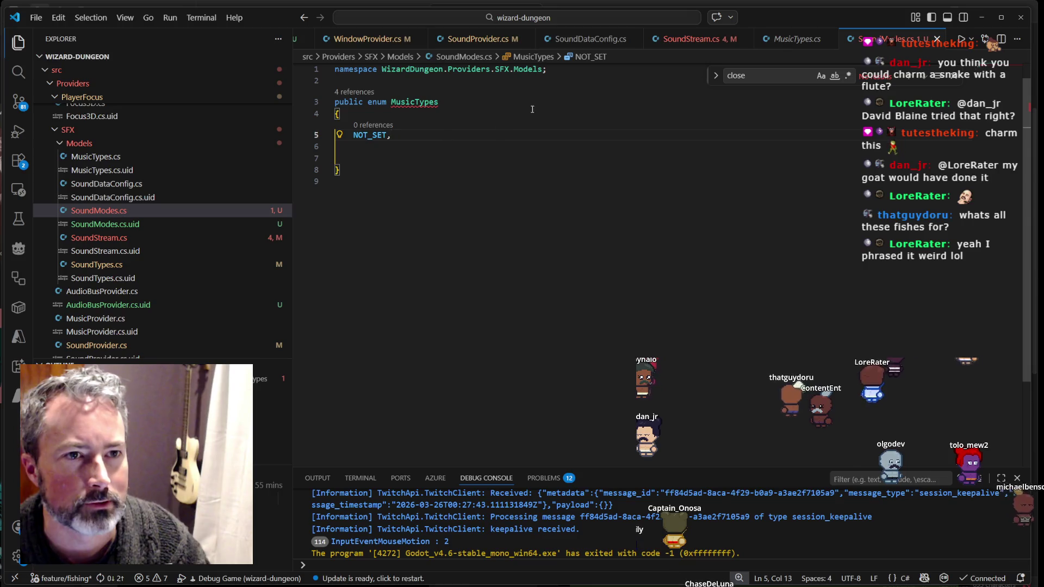
{"action": "key", "text": "BackSpace"}
Step: Set SoundStream.cs's SoundMode default to NOT_SET and inspect the SoundModes error
{"action": "key", "text": "ctrl+Tab"}
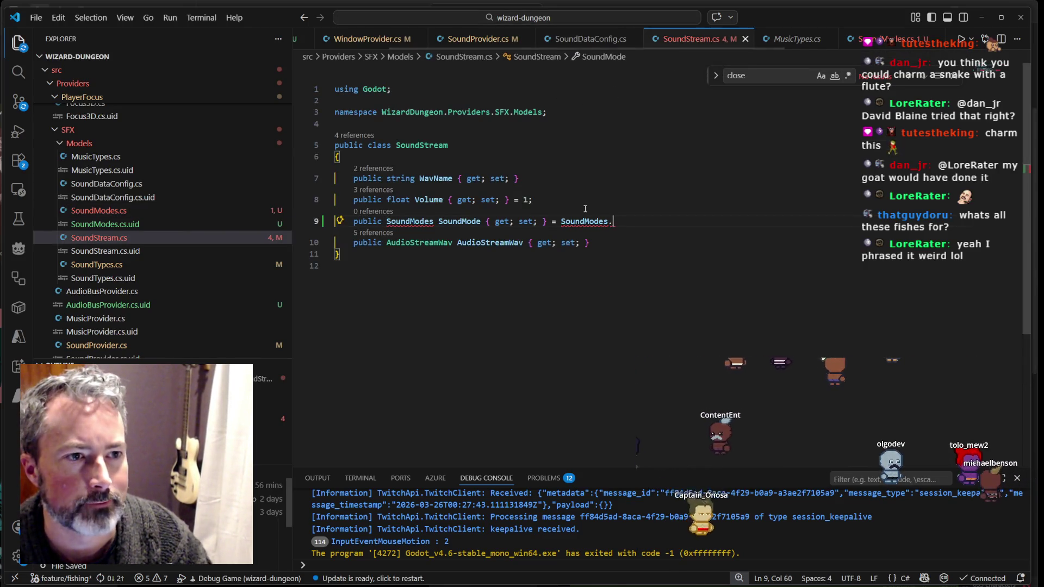
{"action": "type", "text": "Nots"}
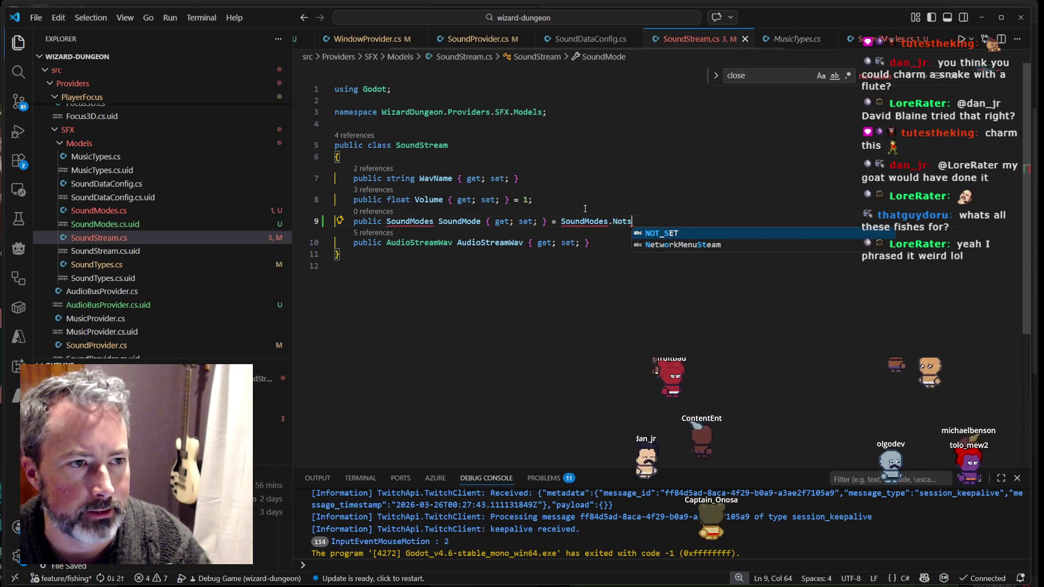
{"action": "key", "text": "Tab"}
{"action": "left_click", "coordinate": [883, 43]}
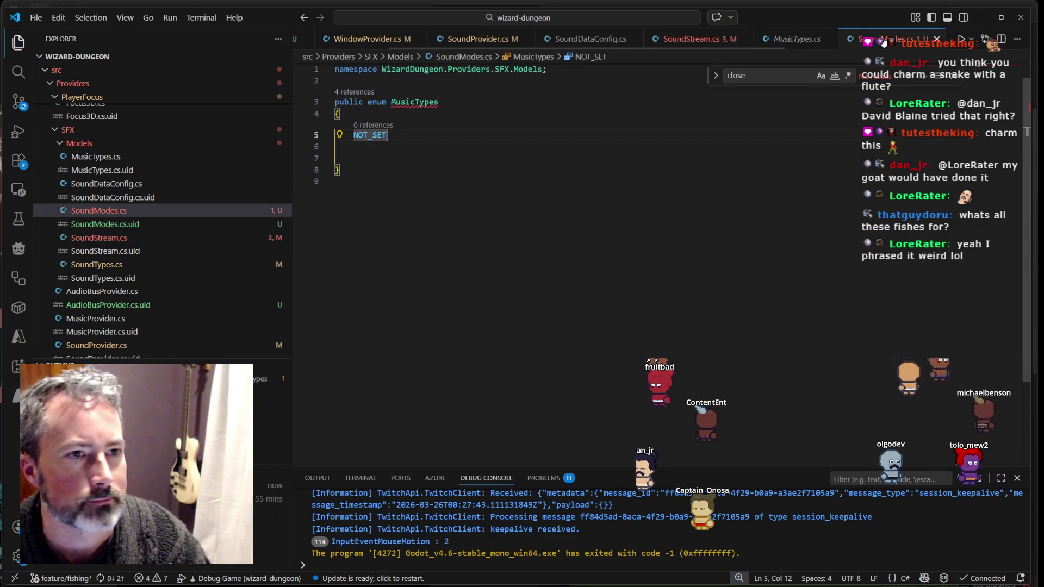
{"action": "left_click", "coordinate": [690, 38]}
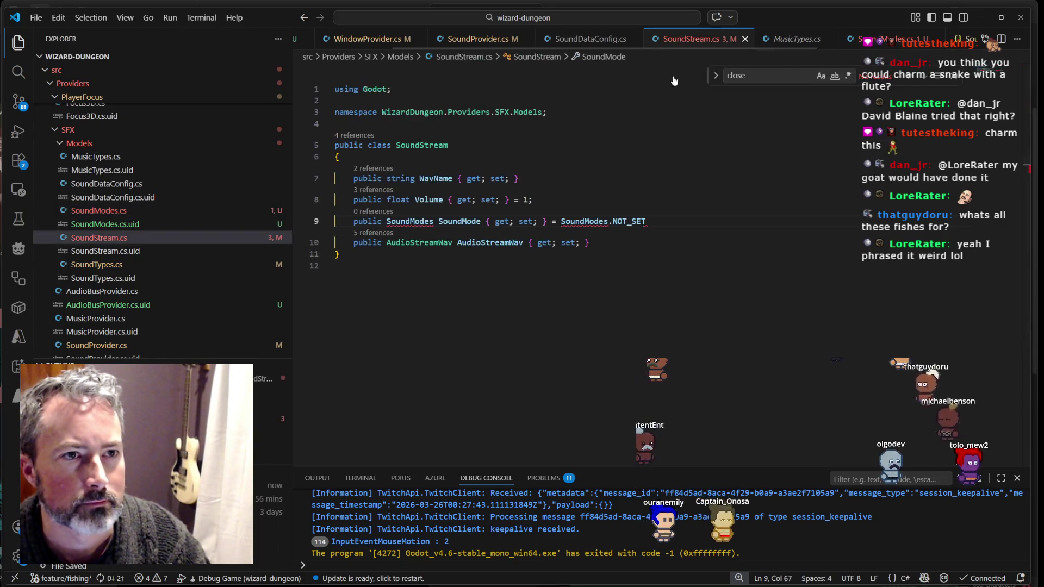
{"action": "left_click", "coordinate": [580, 221]}
{"action": "key", "text": "ctrl+period"}
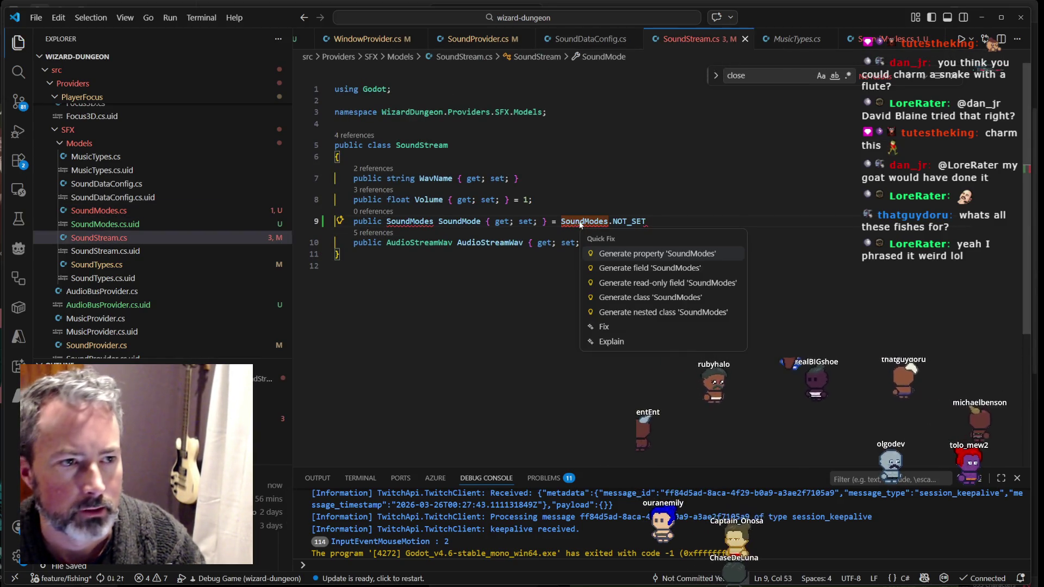
{"action": "key", "text": "Escape"}
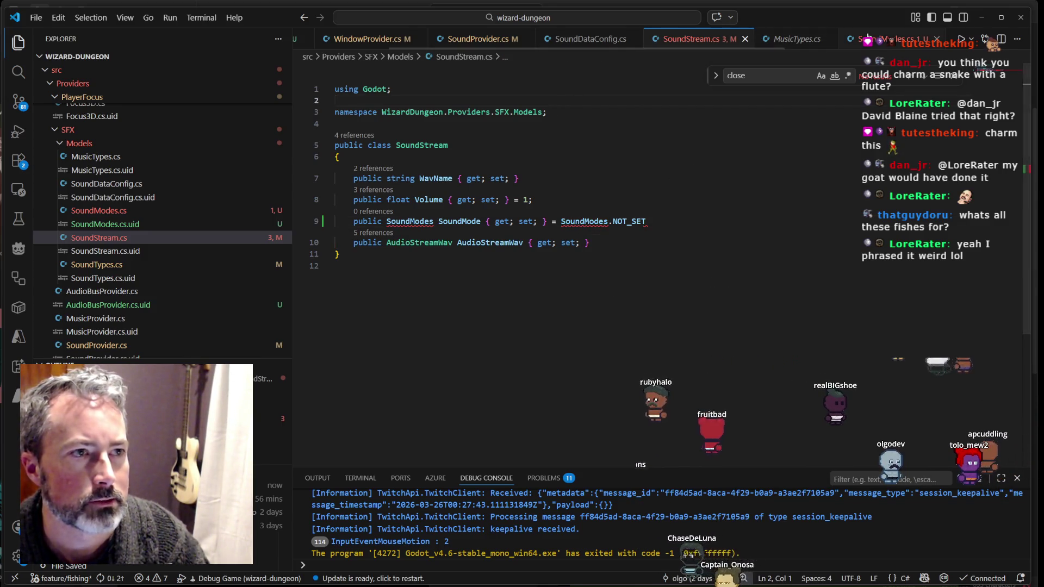
{"action": "key", "text": "F12"}
Step: Rename the MusicTypes enum to SoundModes and NOT_SET to NotSet, then save
{"action": "left_click", "coordinate": [453, 123]}
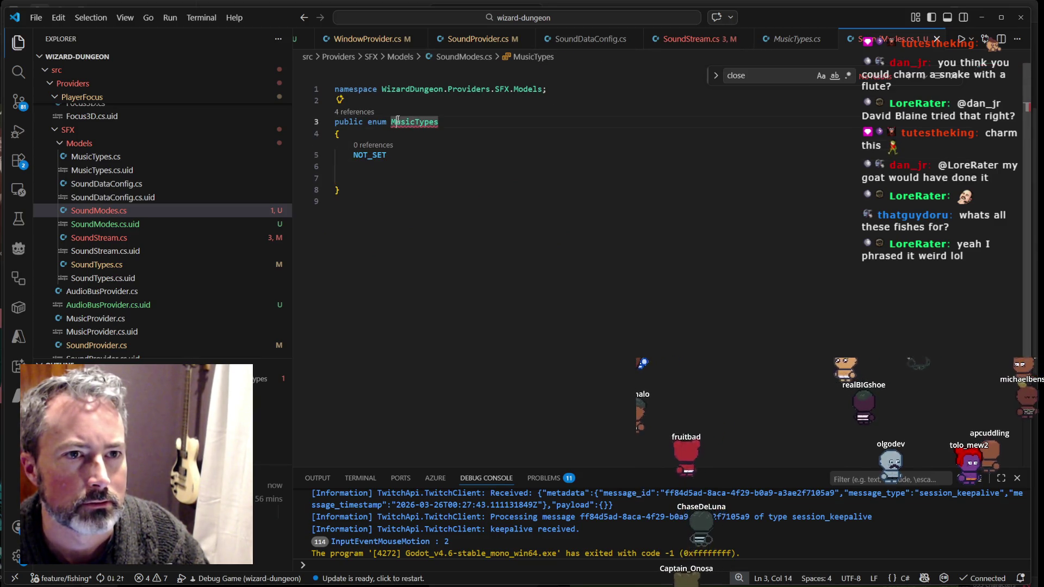
{"action": "key", "text": "BackSpace"}
{"action": "key", "text": "BackSpace"}
{"action": "key", "text": "BackSpace"}
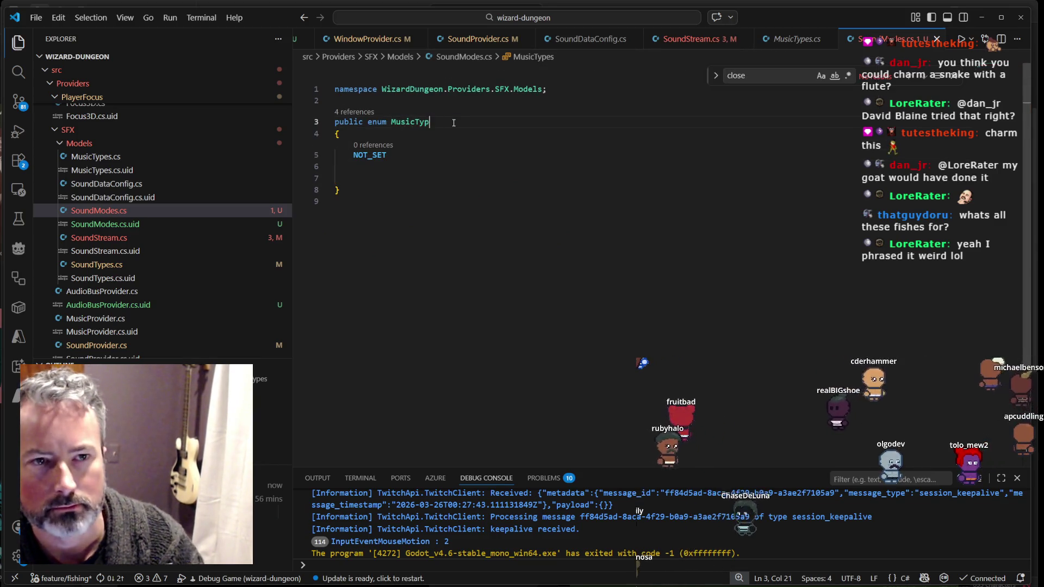
{"action": "key", "text": "BackSpace"}
{"action": "key", "text": "BackSpace"}
{"action": "key", "text": "BackSpace"}
{"action": "type", "text": "SoundMode"}
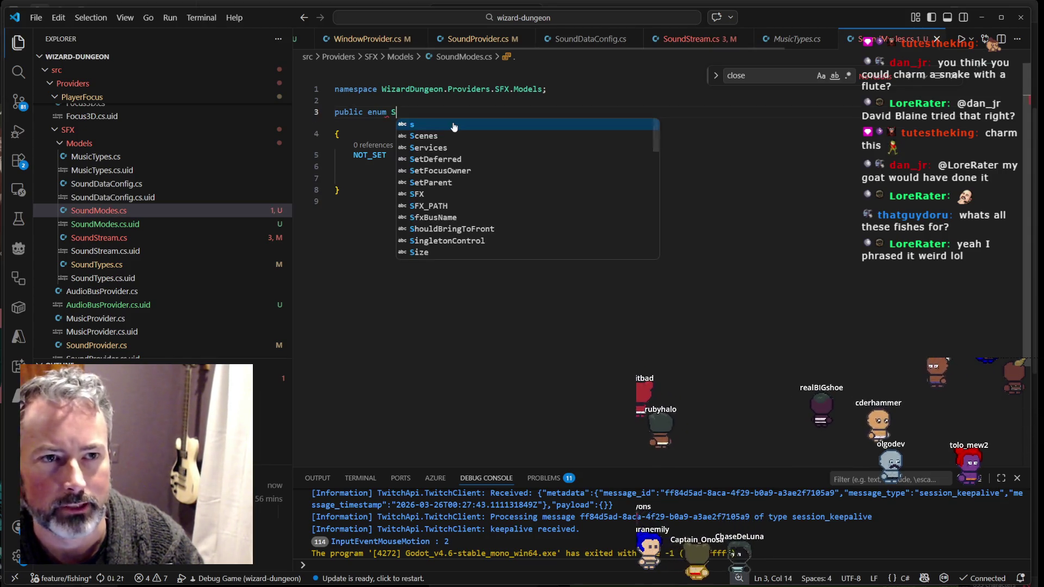
{"action": "double_click", "coordinate": [362, 147]}
{"action": "type", "text": "NotSet"}
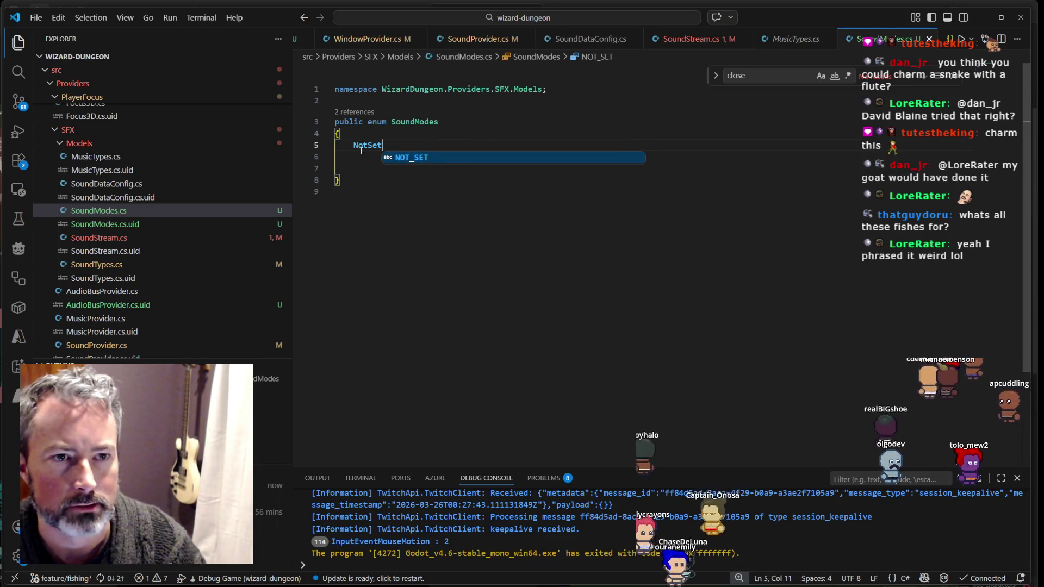
{"action": "key", "text": "ctrl+s"}
Step: Change SoundStream.cs to default to SoundModes.NotSet and launch the game with F5
{"action": "left_click", "coordinate": [690, 39]}
{"action": "left_click", "coordinate": [637, 222]}
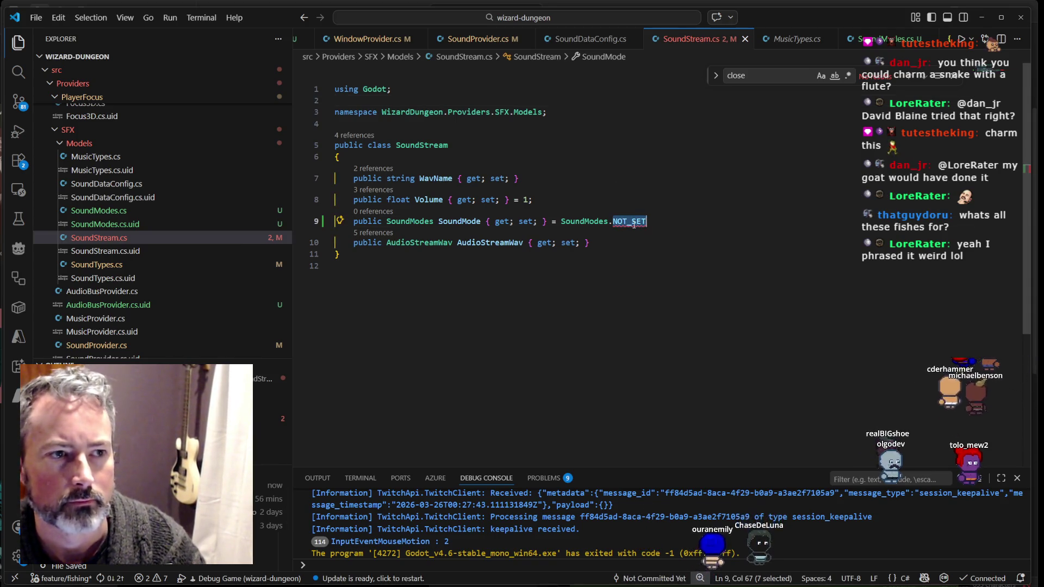
{"action": "type", "text": "NotSet"}
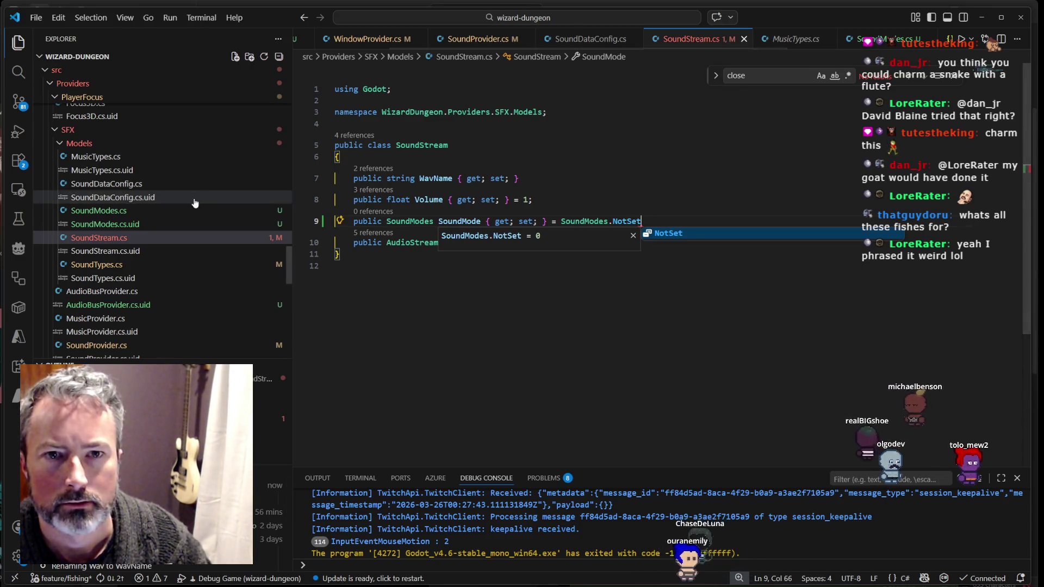
{"action": "key", "text": "Escape"}
{"action": "key", "text": "Up"}
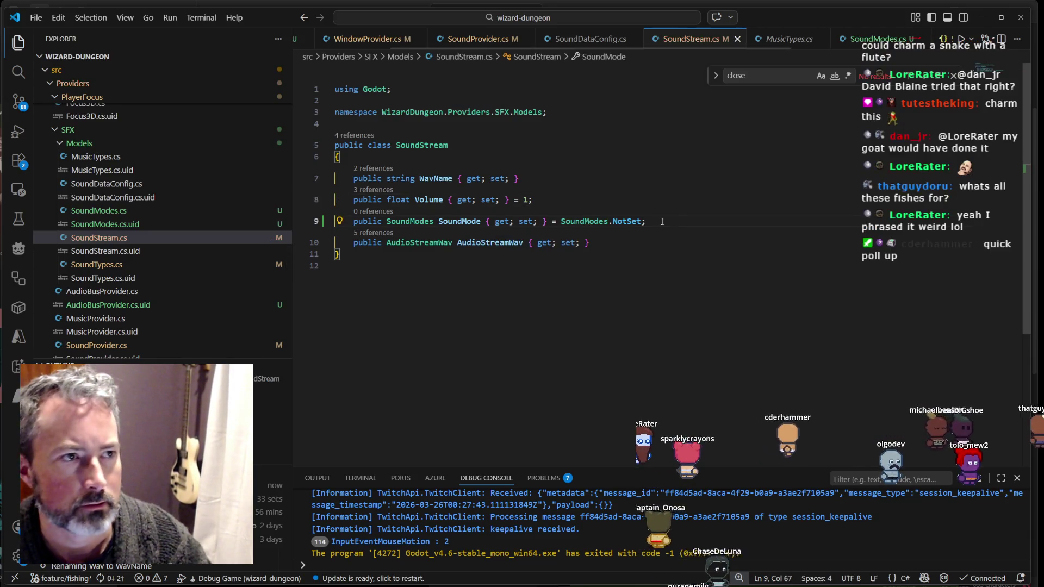
{"action": "key", "text": "F5"}
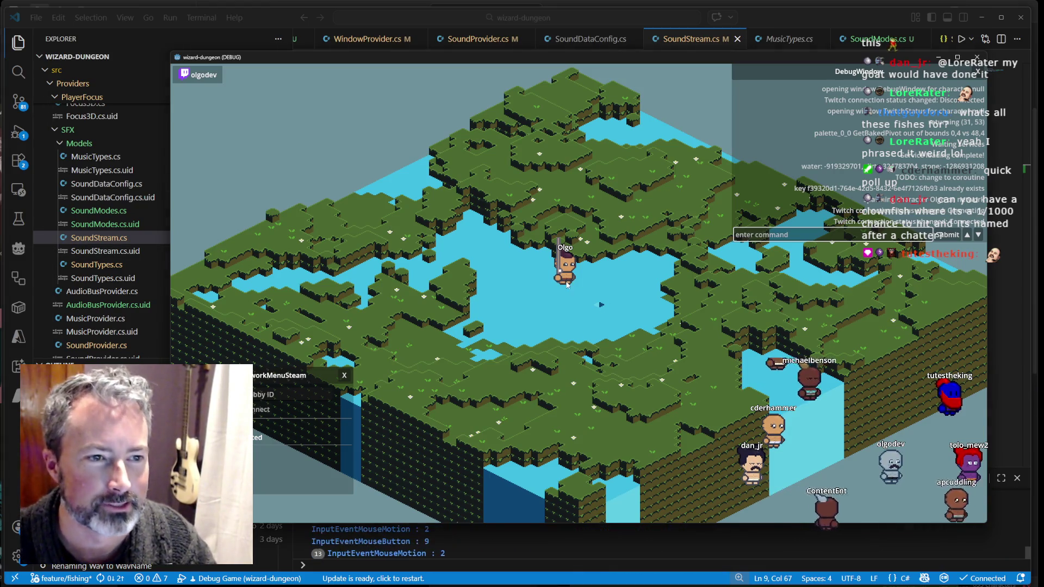
Step: Close the Inventory and Character windows, select the Fish slot, and cast the rod
{"action": "key", "text": "i"}
{"action": "key", "text": "c"}
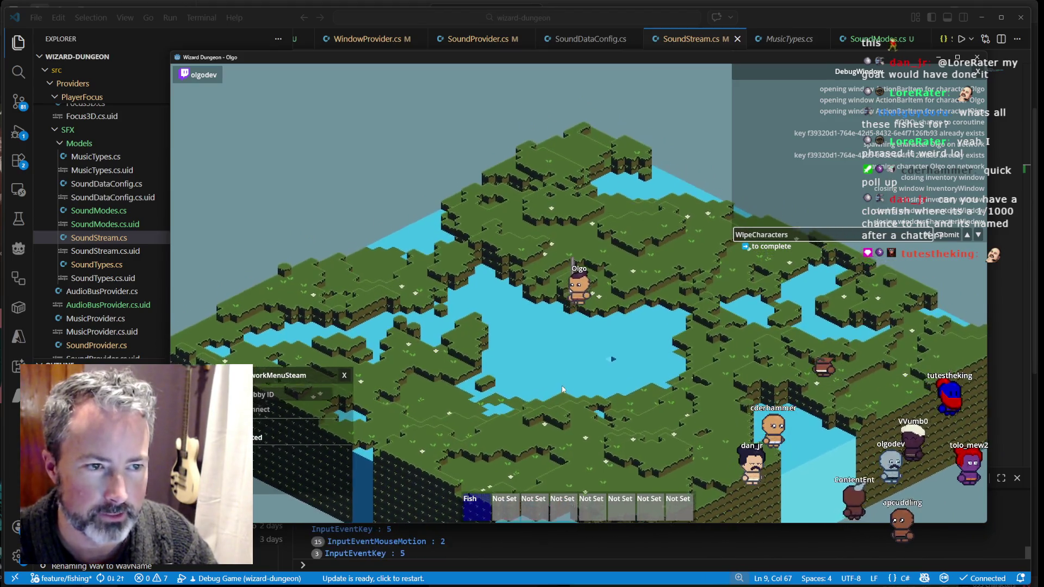
{"action": "key", "text": "1"}
{"action": "left_click", "coordinate": [537, 361]}
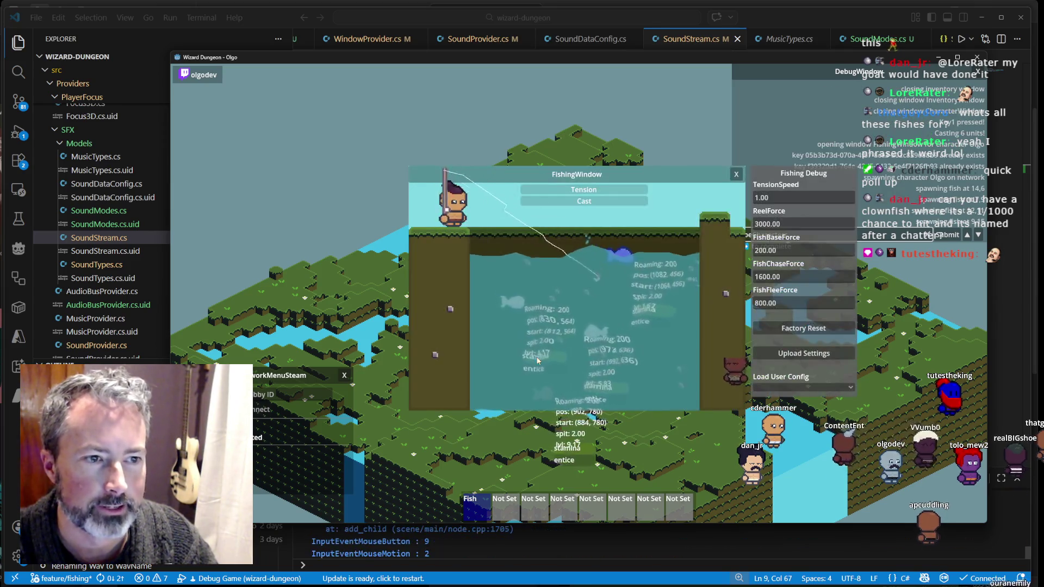
Step: Reel in the hooked fish and open the inventory
{"action": "left_click", "coordinate": [650, 327]}
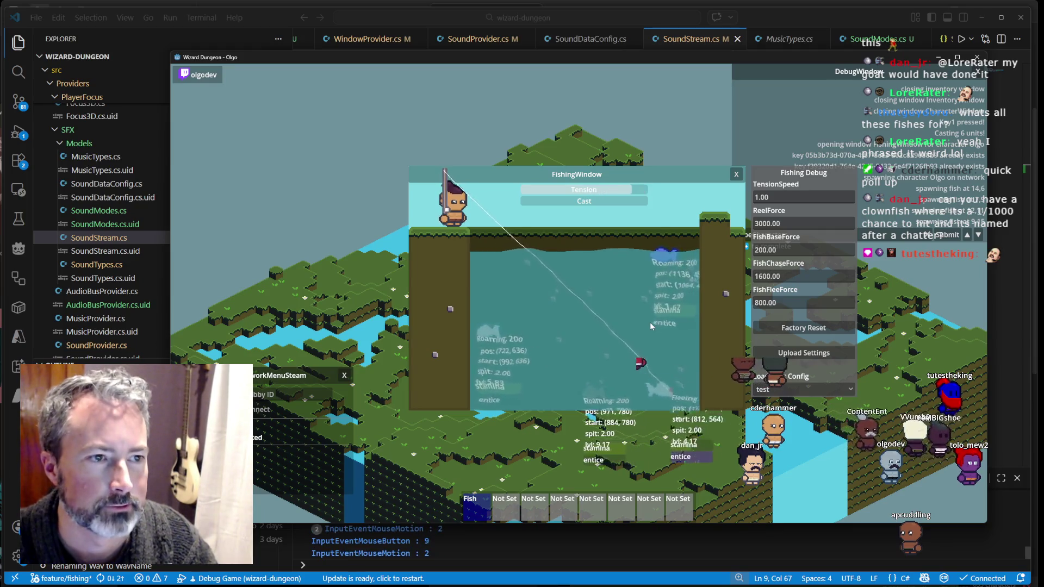
{"action": "left_click", "coordinate": [650, 323]}
{"action": "left_click", "coordinate": [650, 325]}
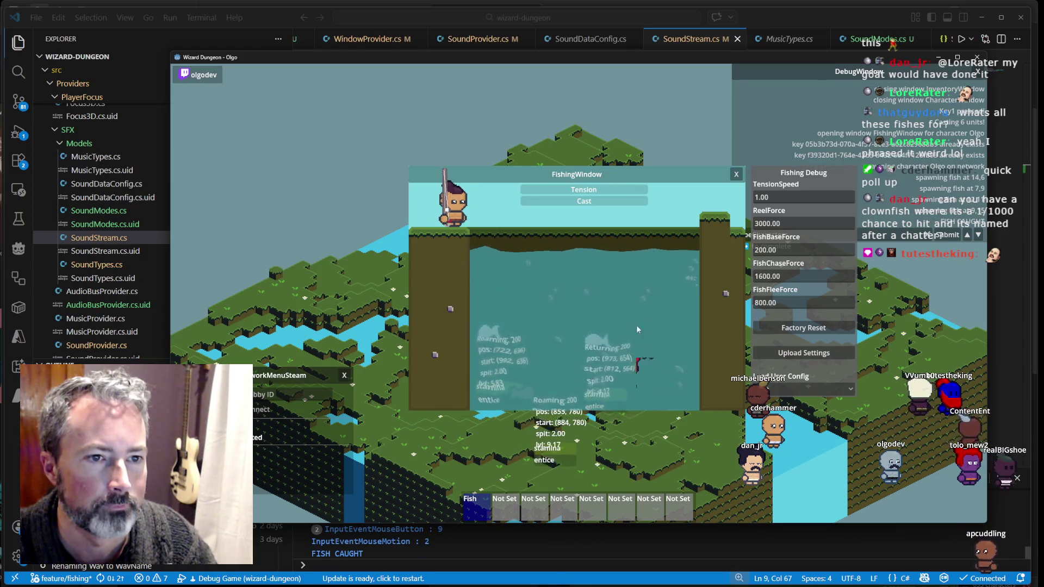
{"action": "key", "text": "i"}
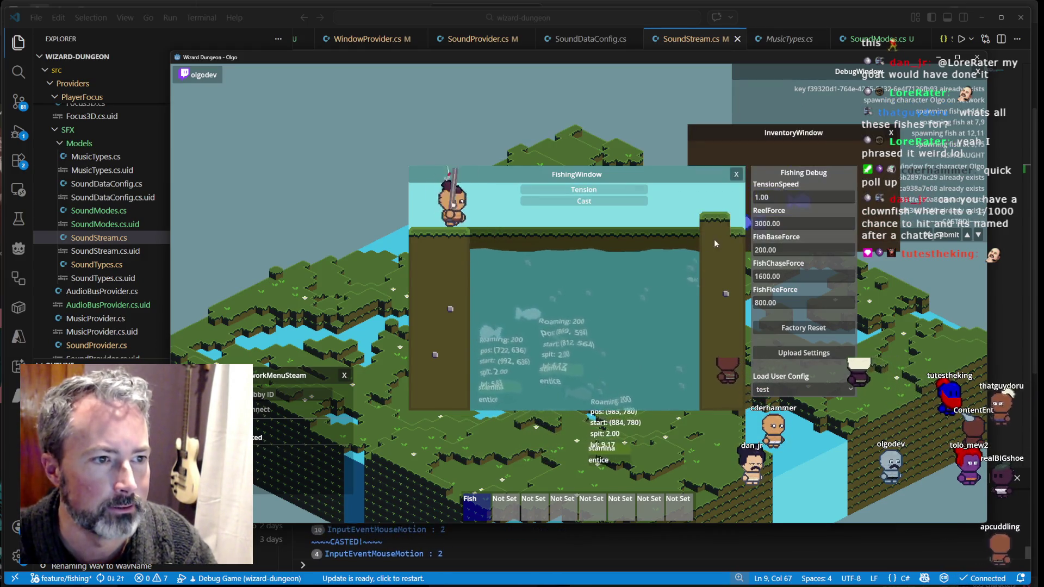
Step: Drop the golden shiner from the inventory, recast, close the windows and stop the game
{"action": "left_click", "coordinate": [783, 168]}
{"action": "mouse_move", "coordinate": [783, 135]}
{"action": "left_mouse_down"}
{"action": "mouse_move", "coordinate": [804, 163]}
{"action": "mouse_move", "coordinate": [843, 354]}
{"action": "mouse_move", "coordinate": [702, 93]}
{"action": "mouse_move", "coordinate": [544, 89]}
{"action": "mouse_move", "coordinate": [548, 100]}
{"action": "left_mouse_up"}
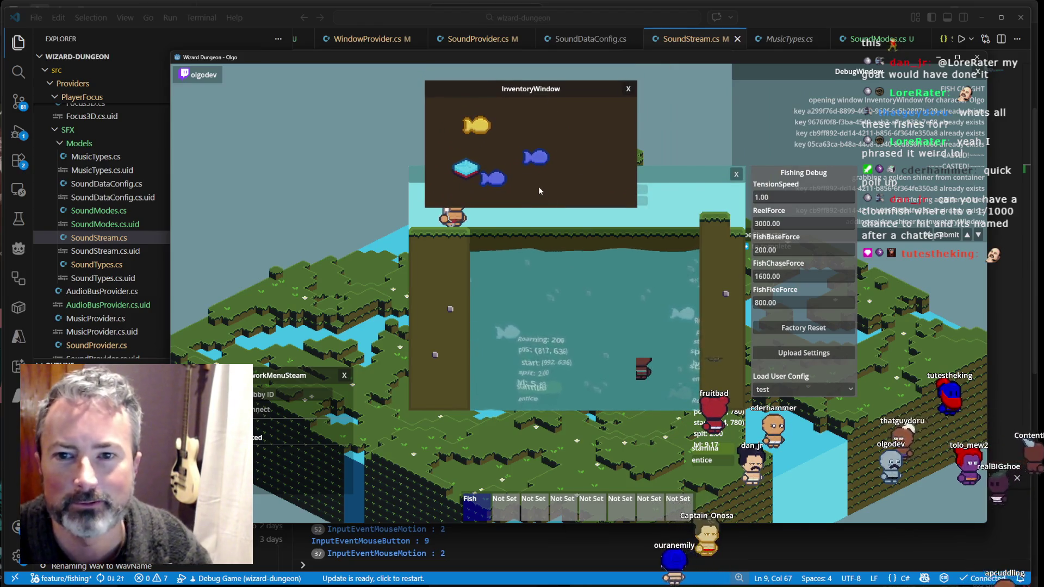
{"action": "mouse_move", "coordinate": [476, 126]}
{"action": "left_mouse_down"}
{"action": "mouse_move", "coordinate": [546, 157]}
{"action": "mouse_move", "coordinate": [502, 136]}
{"action": "mouse_move", "coordinate": [527, 122]}
{"action": "mouse_move", "coordinate": [531, 141]}
{"action": "left_mouse_up"}
{"action": "mouse_move", "coordinate": [545, 86]}
{"action": "left_mouse_down"}
{"action": "mouse_move", "coordinate": [401, 140]}
{"action": "mouse_move", "coordinate": [308, 243]}
{"action": "mouse_move", "coordinate": [309, 209]}
{"action": "left_mouse_up"}
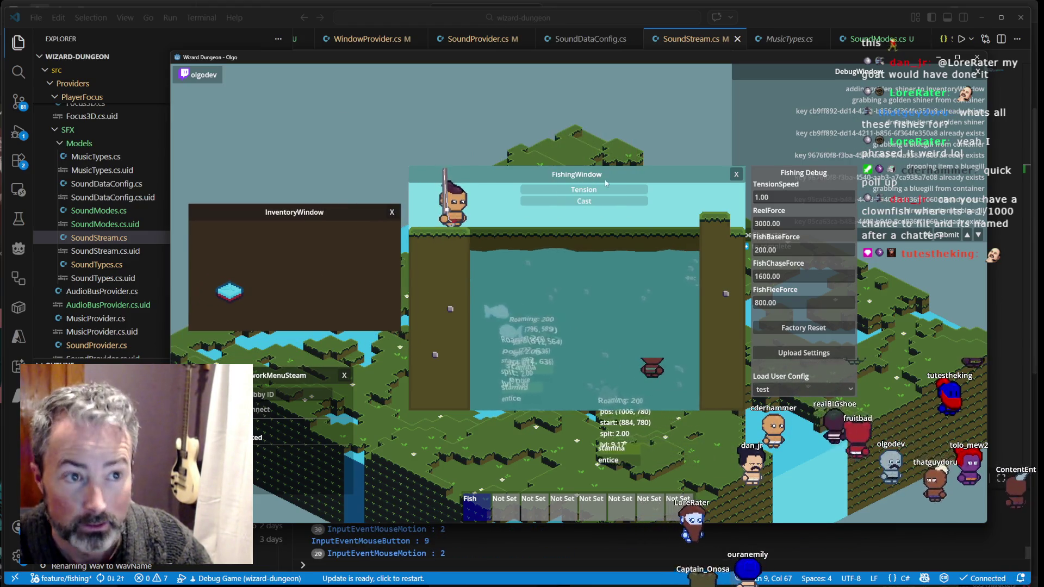
{"action": "left_click", "coordinate": [625, 201]}
{"action": "key", "text": "Escape"}
{"action": "key", "text": "Escape"}
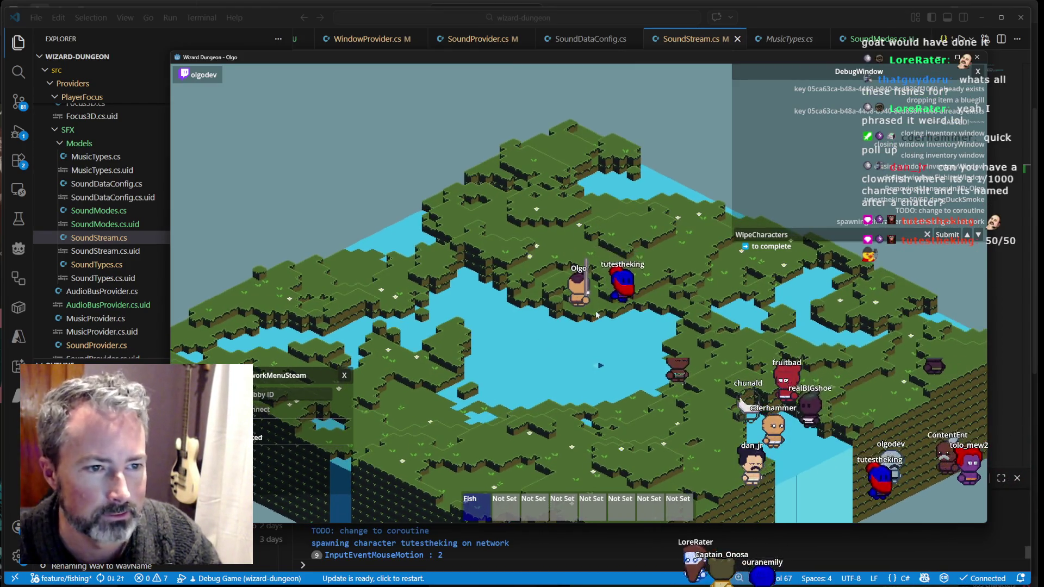
{"action": "scroll", "coordinate": [528, 333], "scroll_direction": "up", "scroll_amount": 3}
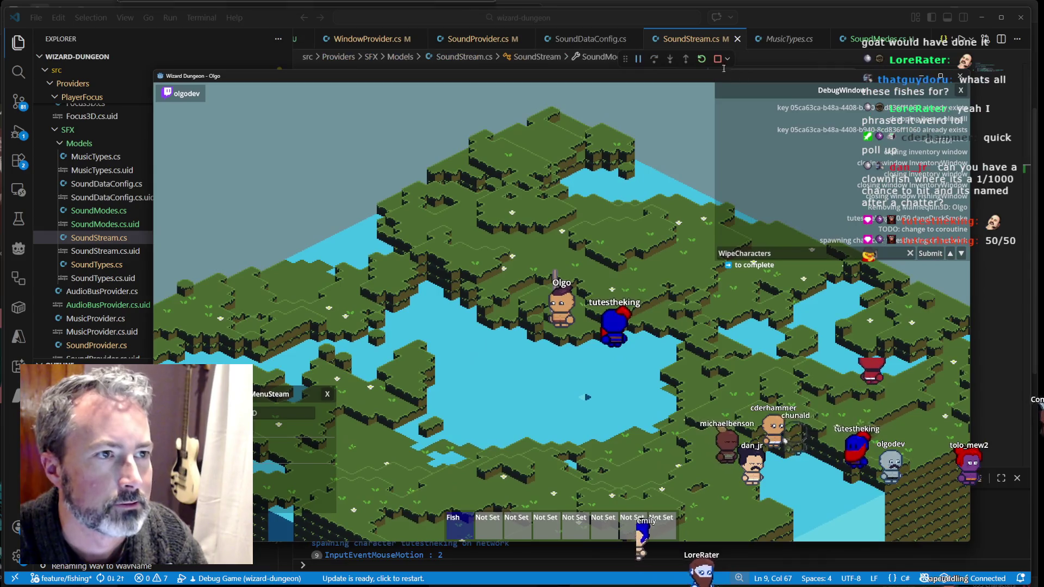
{"action": "left_click", "coordinate": [718, 59]}
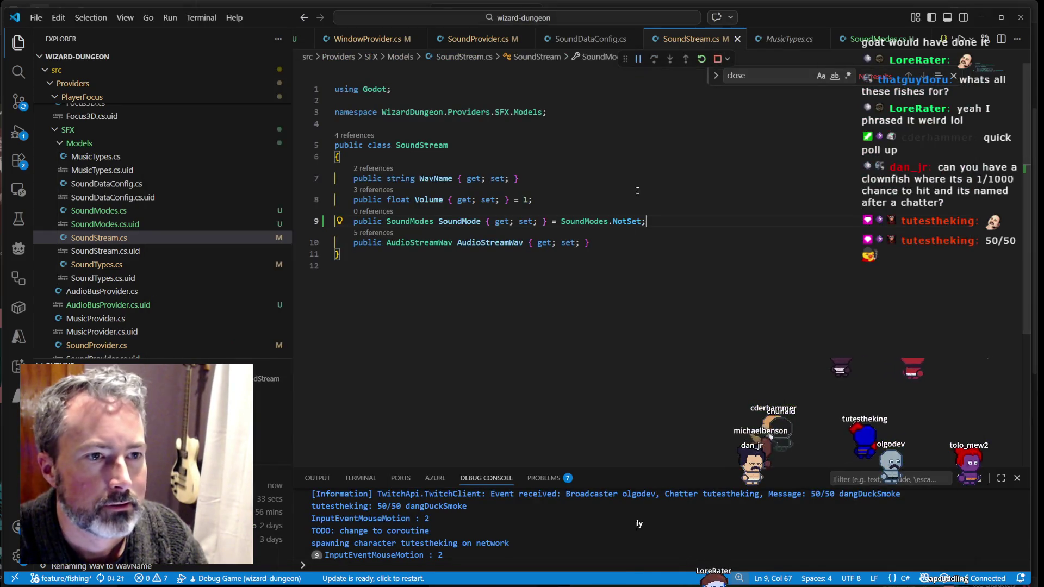
Step: Place the caret on line 10 of SoundStream.cs and bring the mirrored iPad canvas forward
{"action": "left_click", "coordinate": [682, 235]}
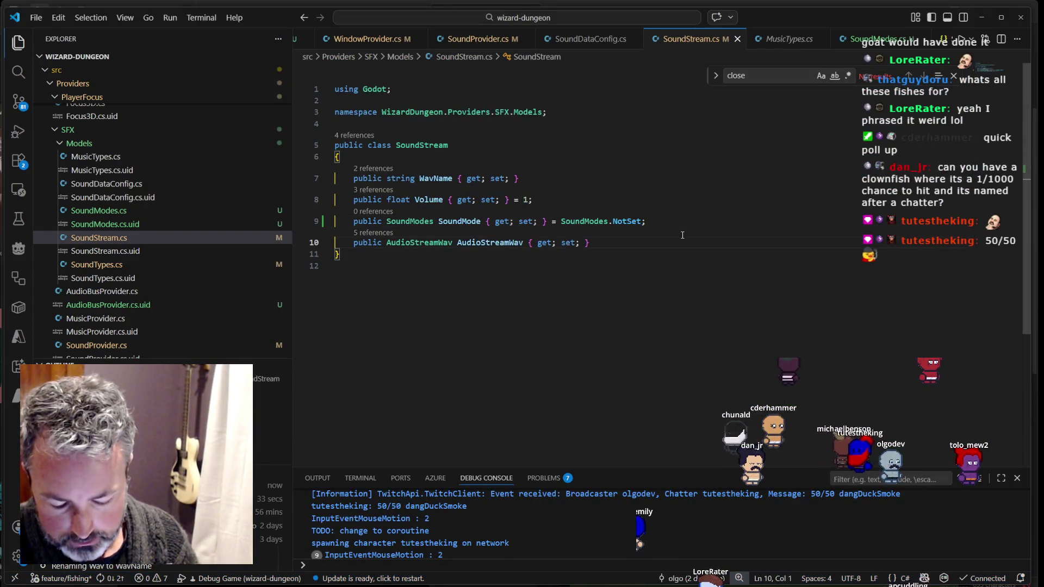
{"action": "left_click", "coordinate": [585, 580]}
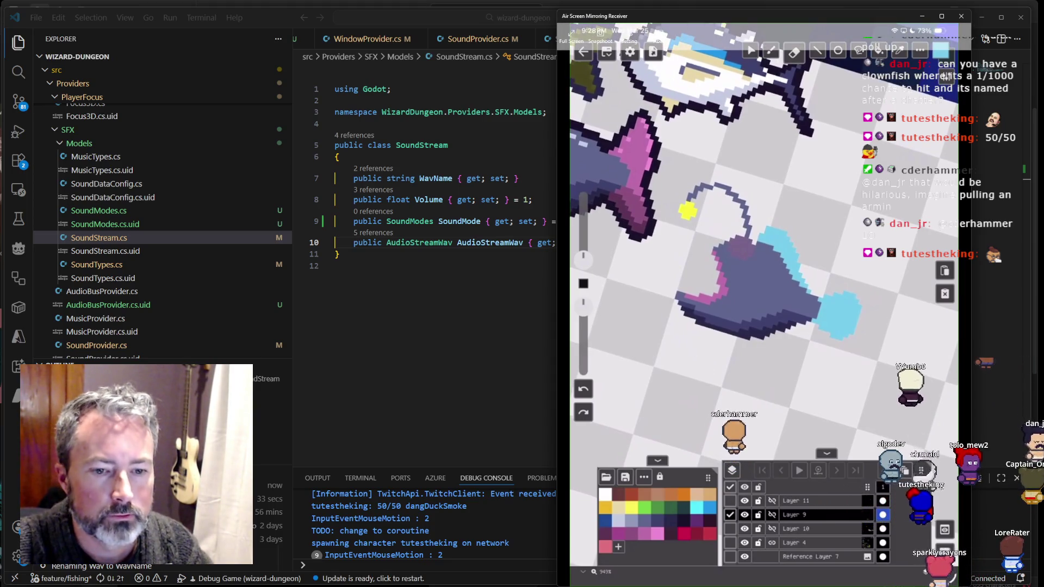
Step: Switch to the Firefox window showing the ZBrushCentral angler fish reference
{"action": "key", "text": "alt+Tab"}
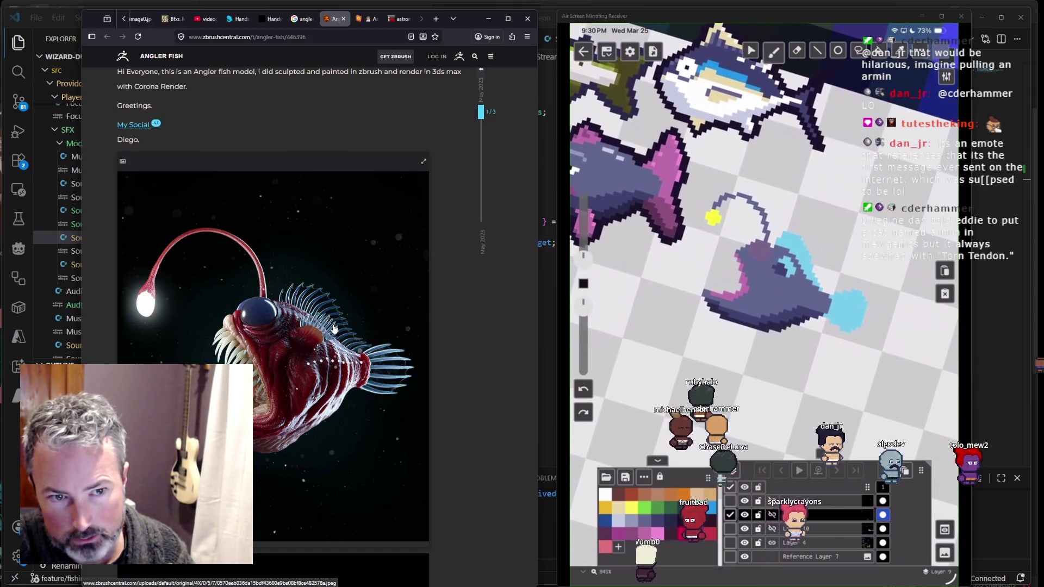
Step: Return to the angler fish image results and preview the USA Today humpback anglerfish photo
{"action": "left_click", "coordinate": [302, 18]}
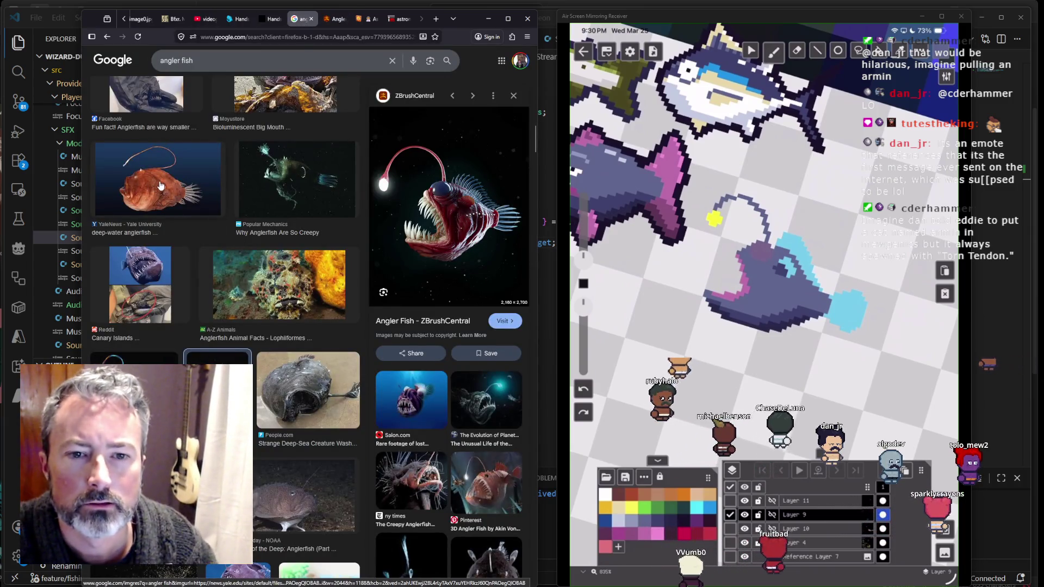
{"action": "scroll", "coordinate": [163, 195], "scroll_direction": "up", "scroll_amount": 3}
{"action": "scroll", "coordinate": [181, 242], "scroll_direction": "up", "scroll_amount": 3}
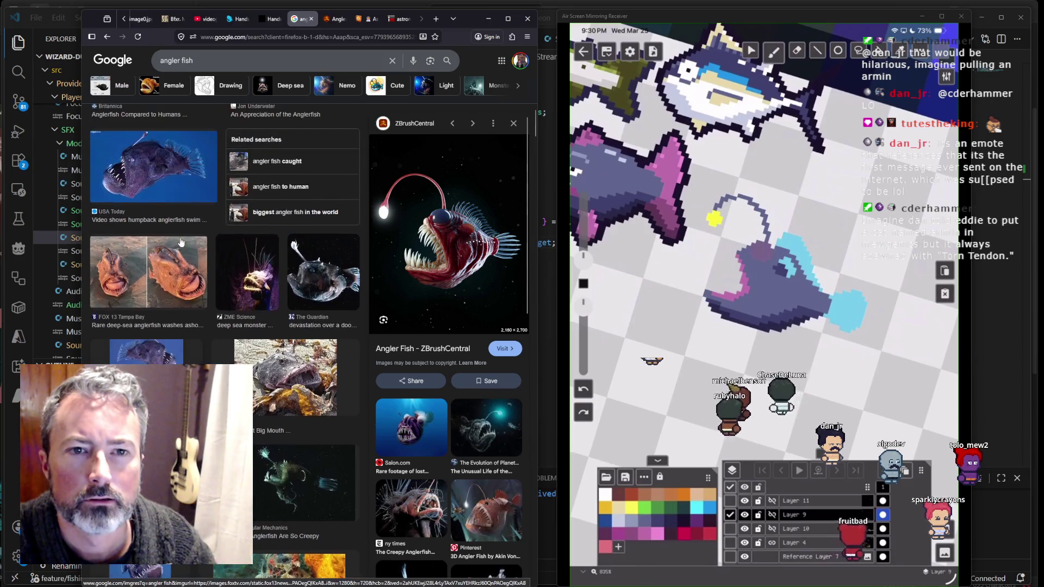
{"action": "scroll", "coordinate": [181, 242], "scroll_direction": "up", "scroll_amount": 2}
{"action": "left_click", "coordinate": [178, 268]}
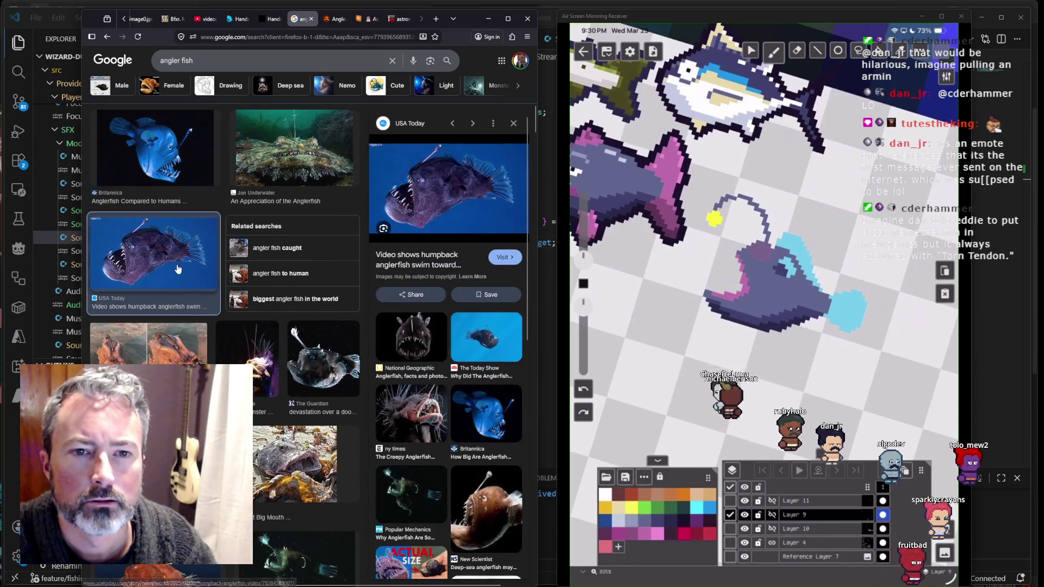
Step: Skim the USA Today anglerfish article, then close its tab to return to the results
{"action": "left_click", "coordinate": [445, 218]}
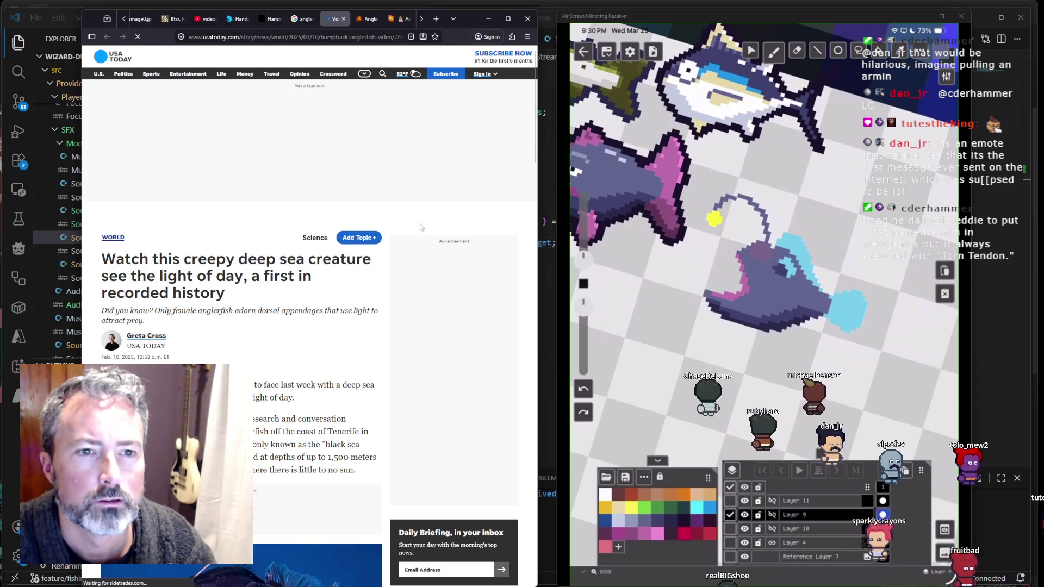
{"action": "scroll", "coordinate": [328, 279], "scroll_direction": "down", "scroll_amount": 5}
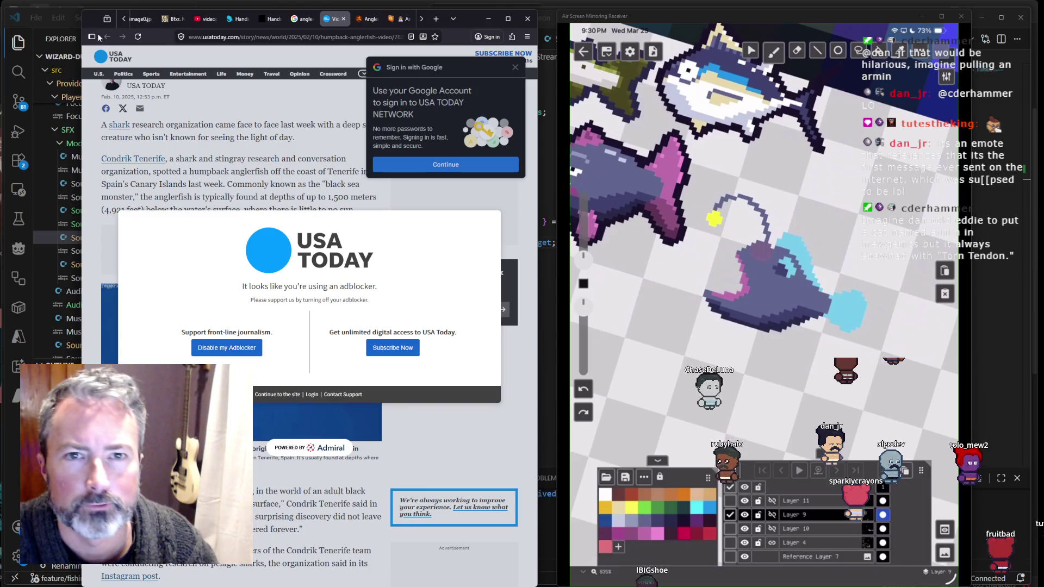
{"action": "left_click", "coordinate": [343, 18]}
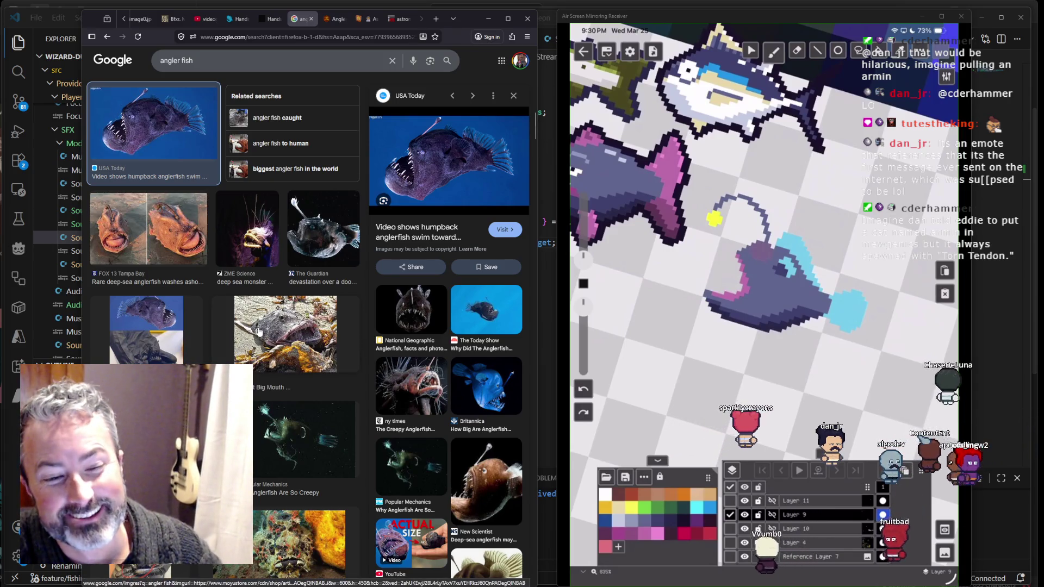
Step: Scroll further down the angler fish results and preview the New Scientist anglerfish image
{"action": "scroll", "coordinate": [258, 327], "scroll_direction": "down", "scroll_amount": 5}
{"action": "scroll", "coordinate": [258, 333], "scroll_direction": "down", "scroll_amount": 5}
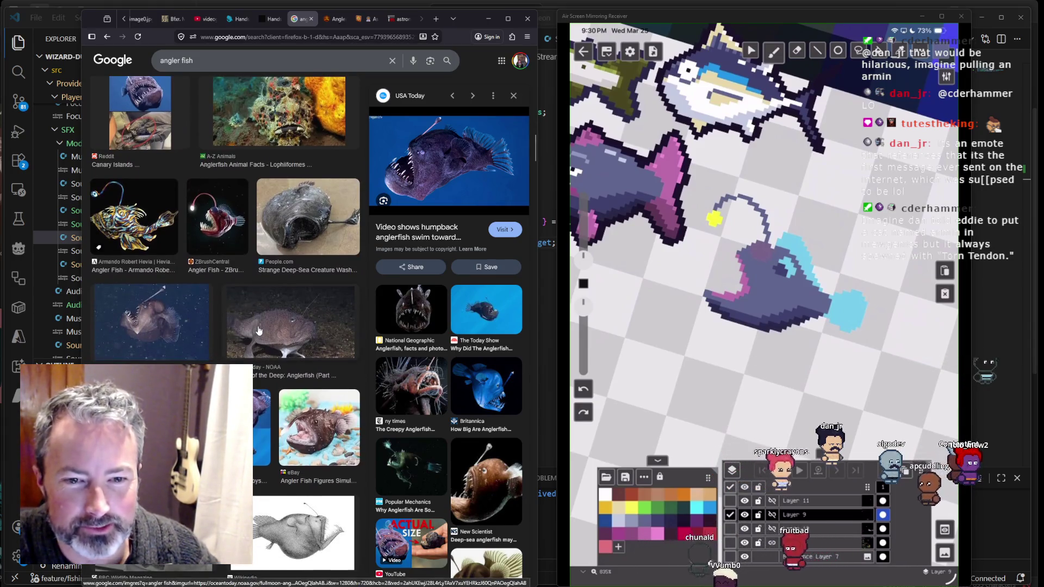
{"action": "scroll", "coordinate": [257, 333], "scroll_direction": "down", "scroll_amount": 1}
{"action": "scroll", "coordinate": [315, 348], "scroll_direction": "down", "scroll_amount": 1}
{"action": "scroll", "coordinate": [315, 348], "scroll_direction": "down", "scroll_amount": 4}
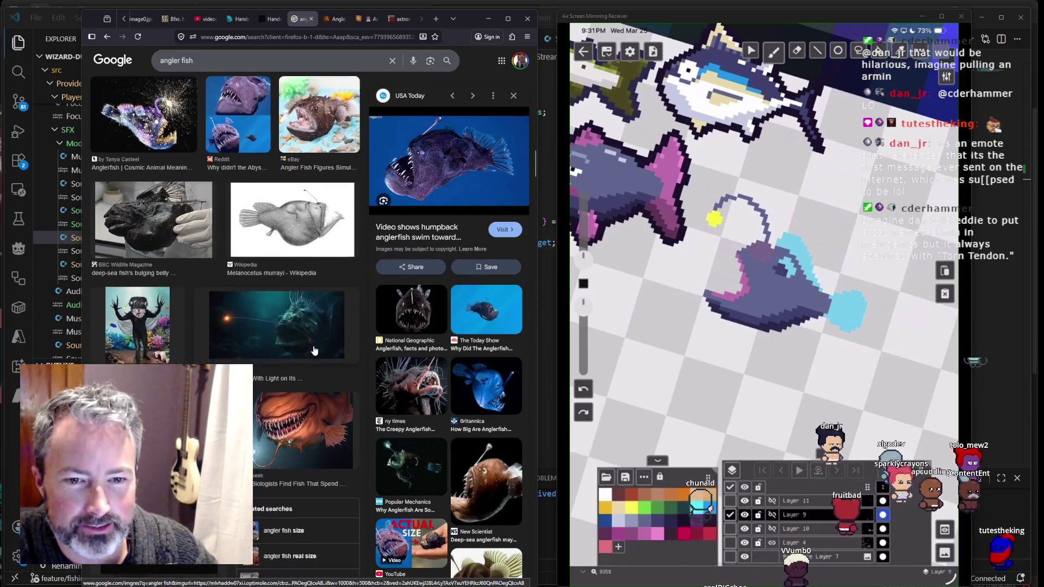
{"action": "scroll", "coordinate": [314, 350], "scroll_direction": "down", "scroll_amount": 1}
{"action": "scroll", "coordinate": [165, 356], "scroll_direction": "down", "scroll_amount": 2}
{"action": "left_click", "coordinate": [164, 356]}
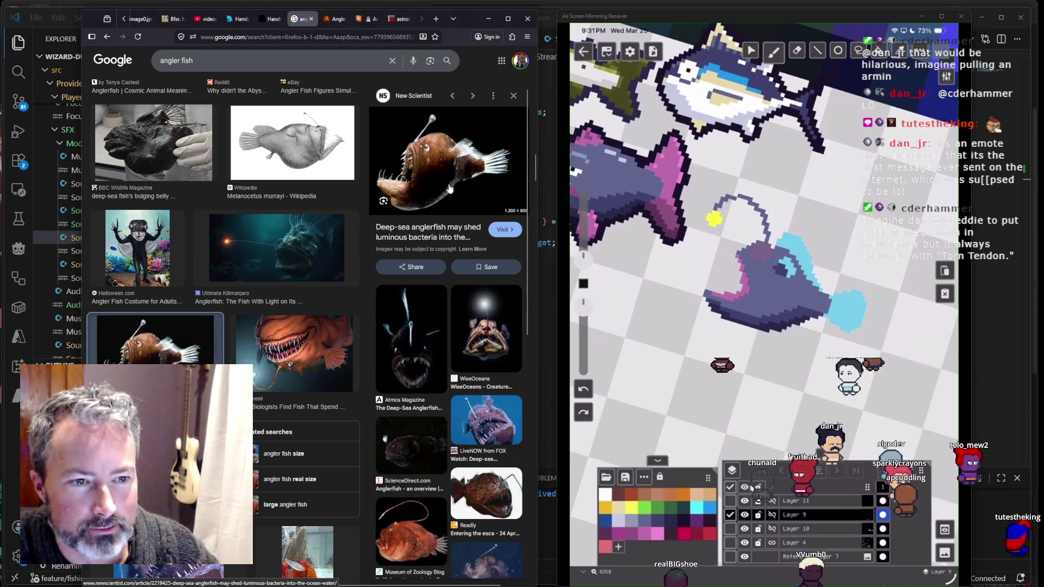
Step: Open the ink-drawing anglerfish result's source page in a new tab and switch to it
{"action": "scroll", "coordinate": [253, 224], "scroll_direction": "down", "scroll_amount": 5}
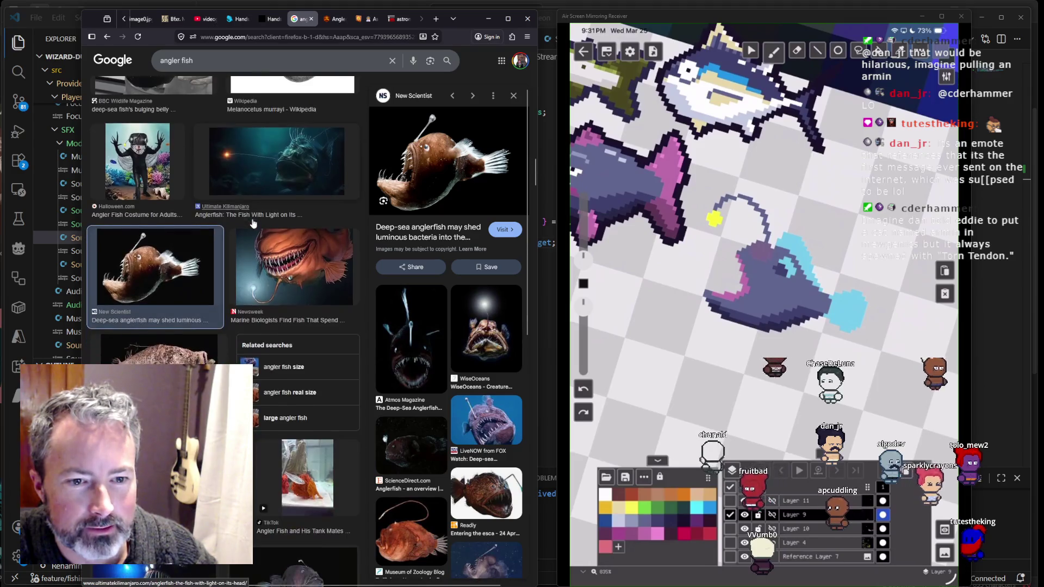
{"action": "scroll", "coordinate": [253, 223], "scroll_direction": "down", "scroll_amount": 2}
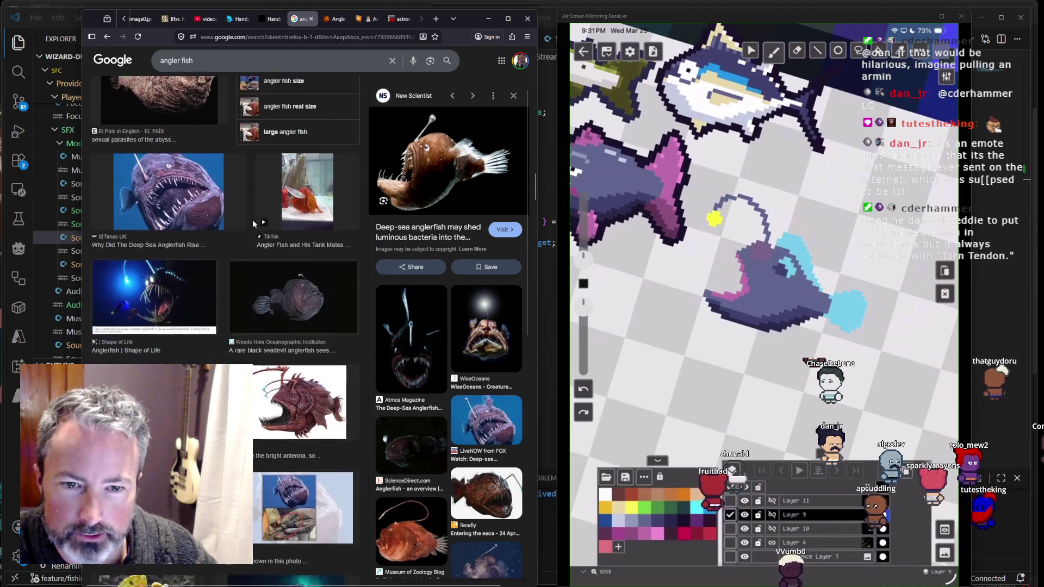
{"action": "scroll", "coordinate": [256, 229], "scroll_direction": "down", "scroll_amount": 2}
{"action": "scroll", "coordinate": [256, 229], "scroll_direction": "down", "scroll_amount": 3}
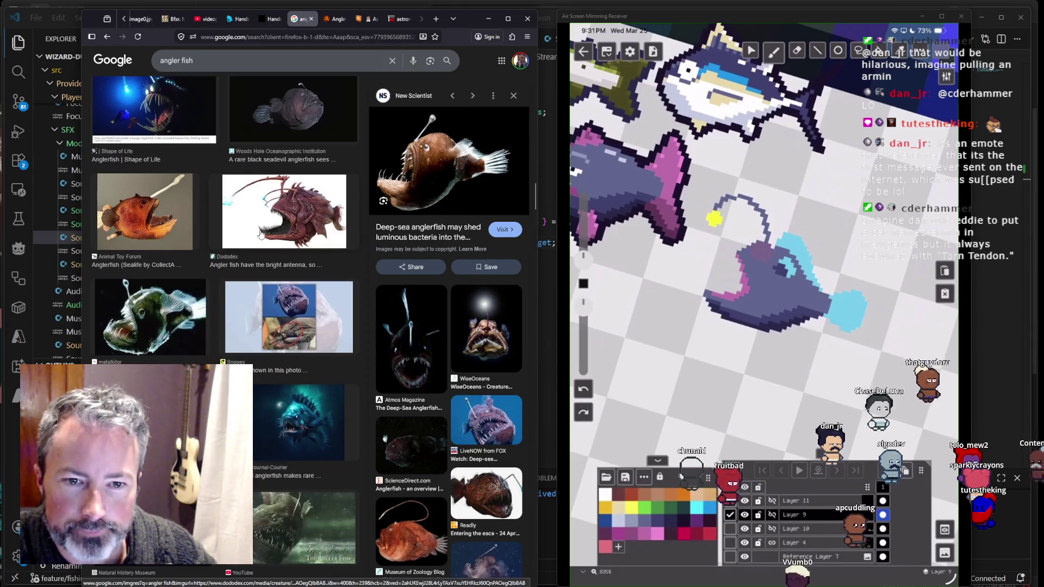
{"action": "scroll", "coordinate": [261, 234], "scroll_direction": "down", "scroll_amount": 2}
{"action": "scroll", "coordinate": [261, 234], "scroll_direction": "down", "scroll_amount": 5}
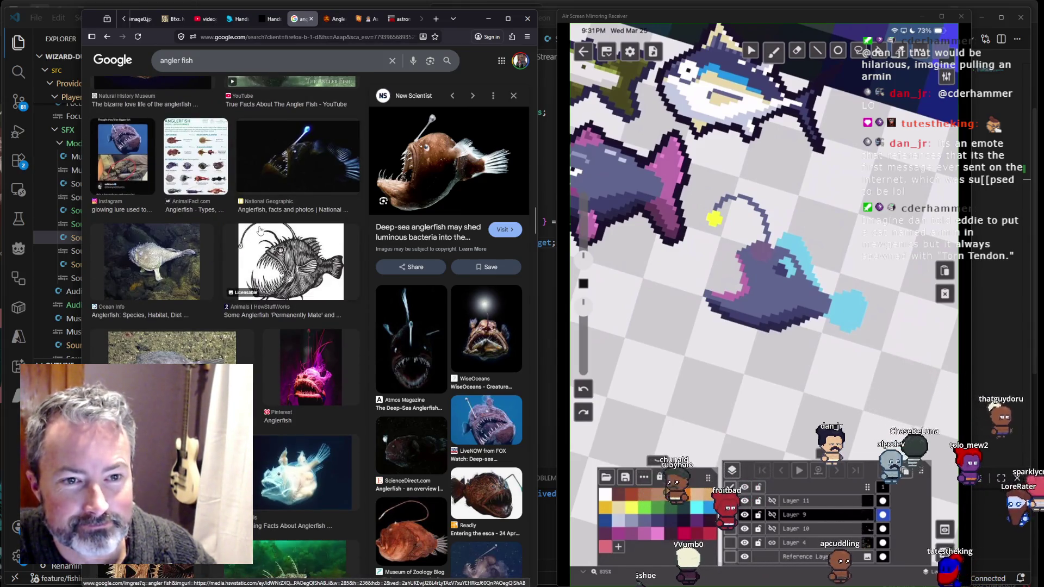
{"action": "left_click", "coordinate": [260, 230]}
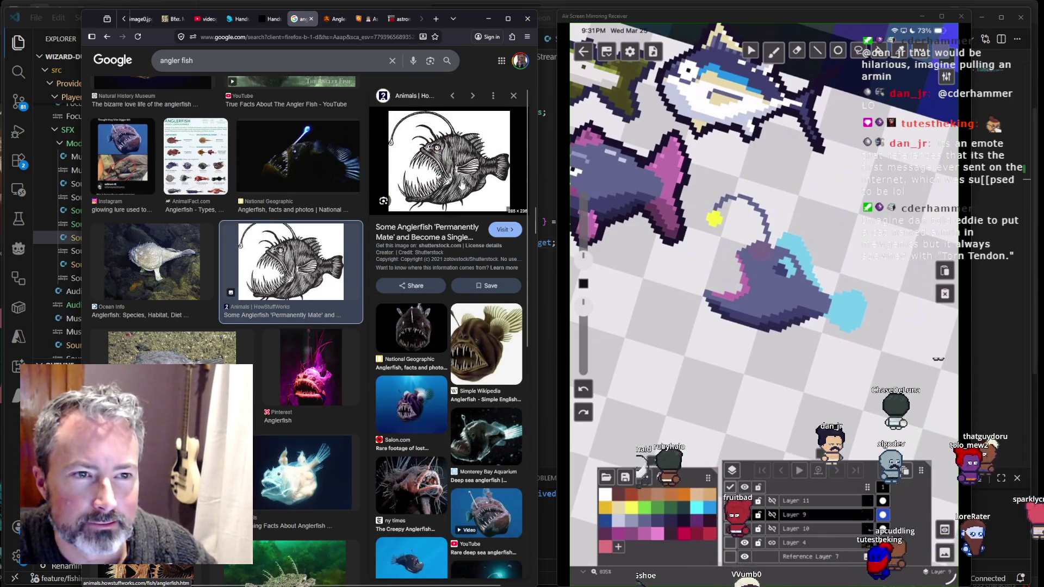
{"action": "right_click", "coordinate": [462, 185]}
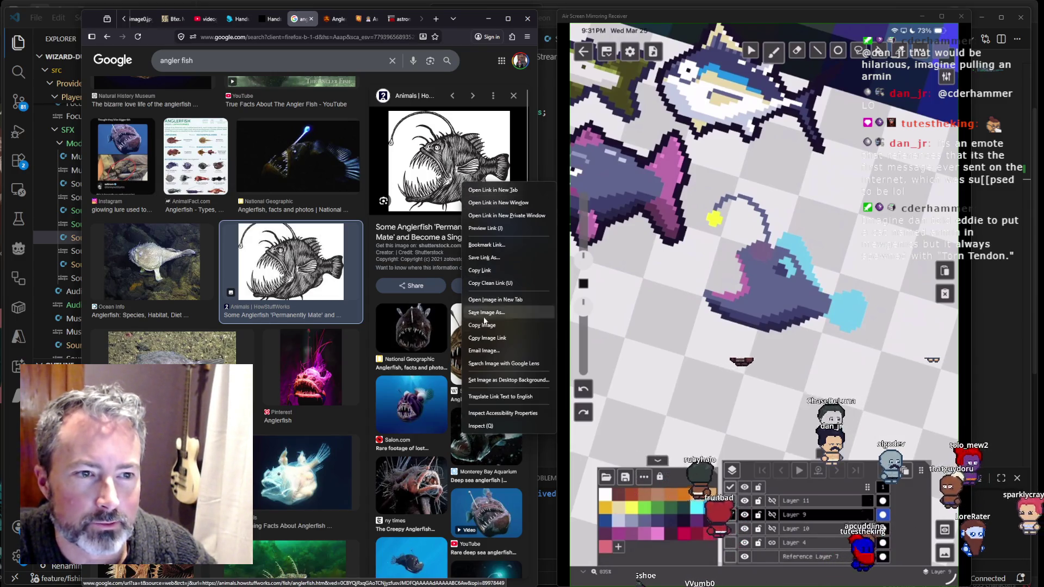
{"action": "left_click", "coordinate": [494, 203]}
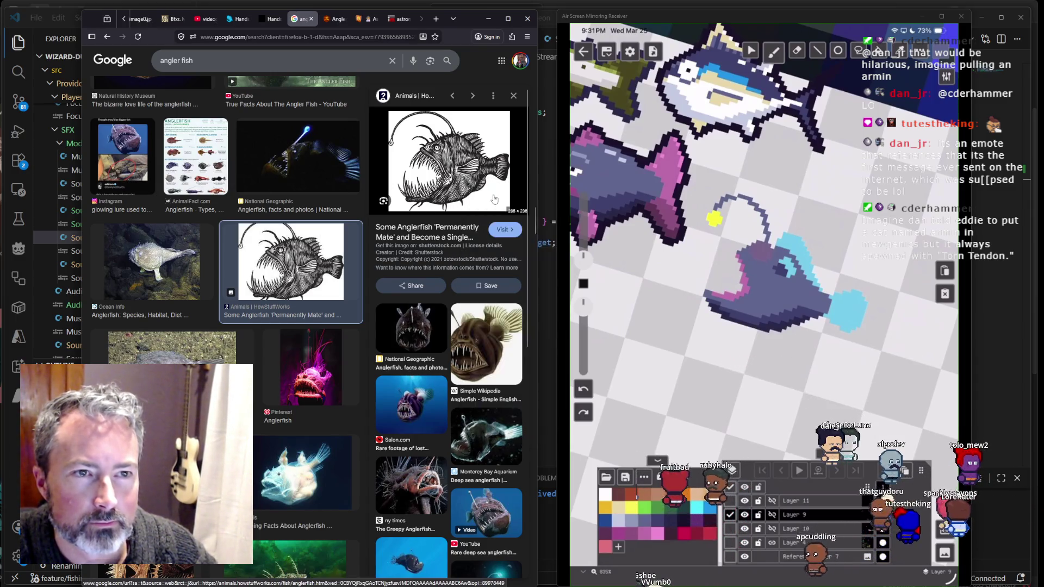
{"action": "left_click", "coordinate": [328, 22]}
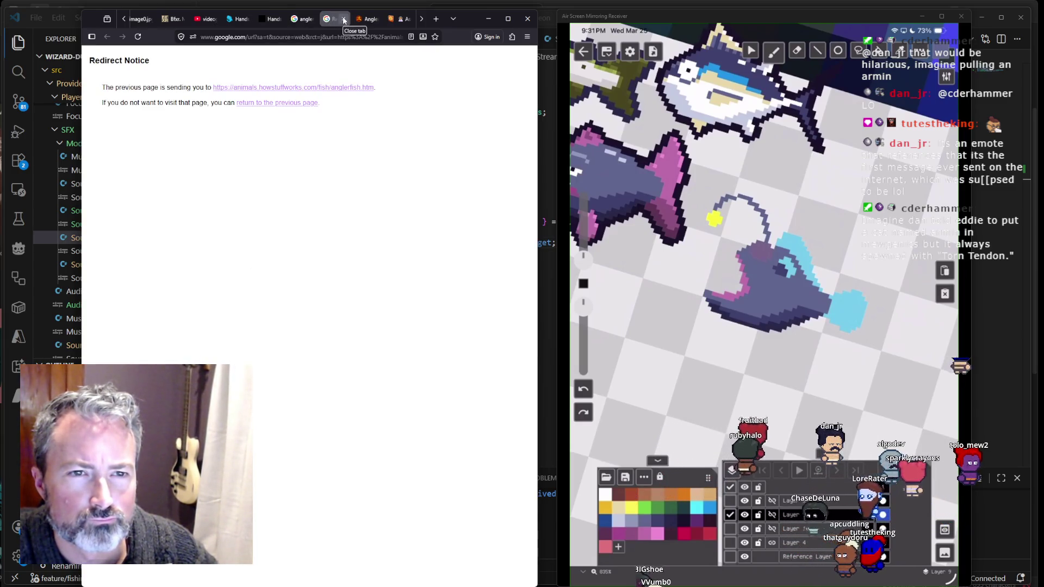
Step: Follow the redirect to HowStuffWorks, open its ink anglerfish drawing alone, and close the article
{"action": "left_click", "coordinate": [311, 89]}
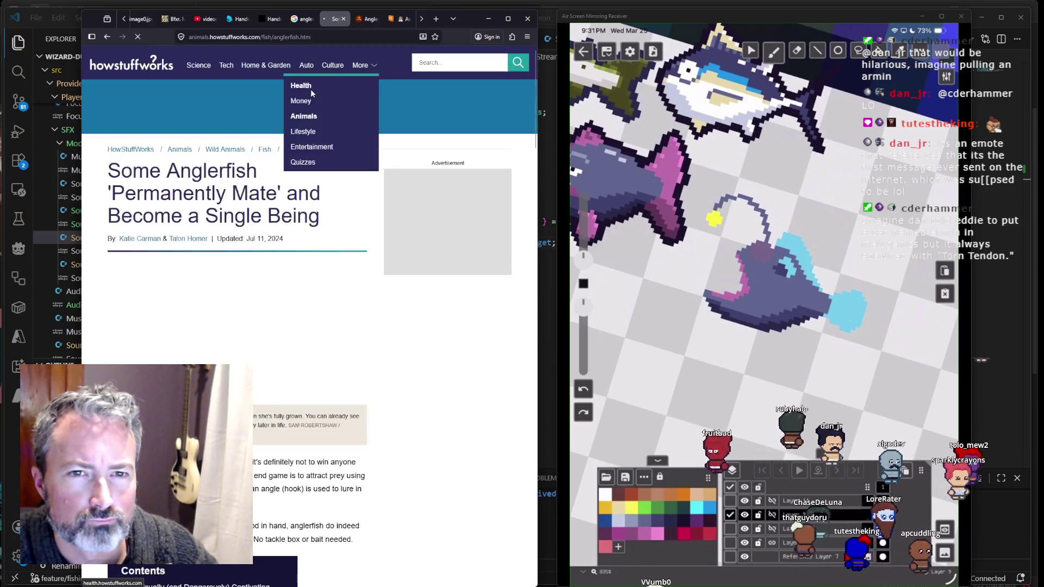
{"action": "scroll", "coordinate": [293, 221], "scroll_direction": "down", "scroll_amount": 15}
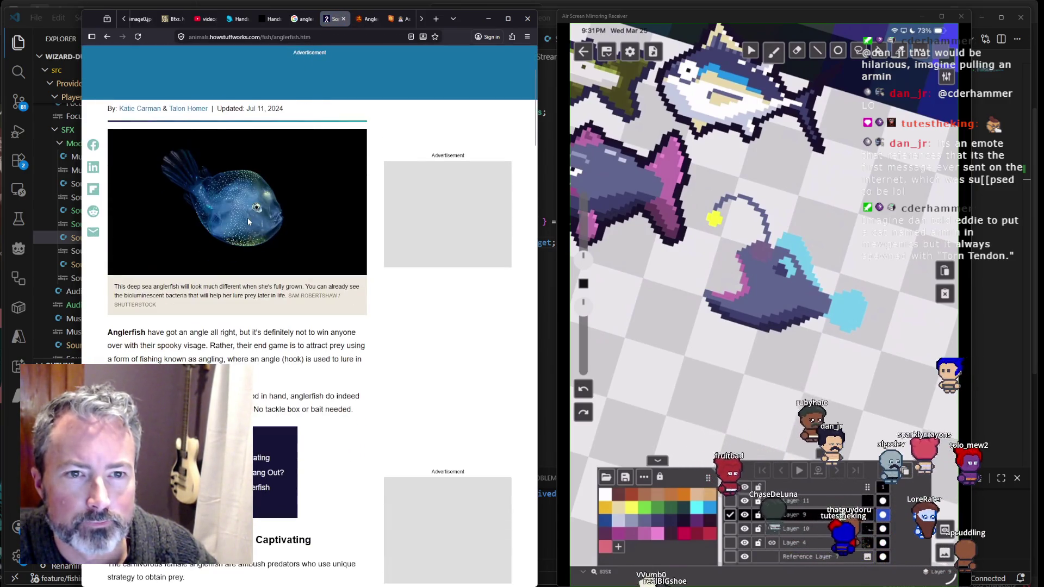
{"action": "scroll", "coordinate": [247, 227], "scroll_direction": "up", "scroll_amount": 5}
{"action": "scroll", "coordinate": [191, 260], "scroll_direction": "down", "scroll_amount": 3}
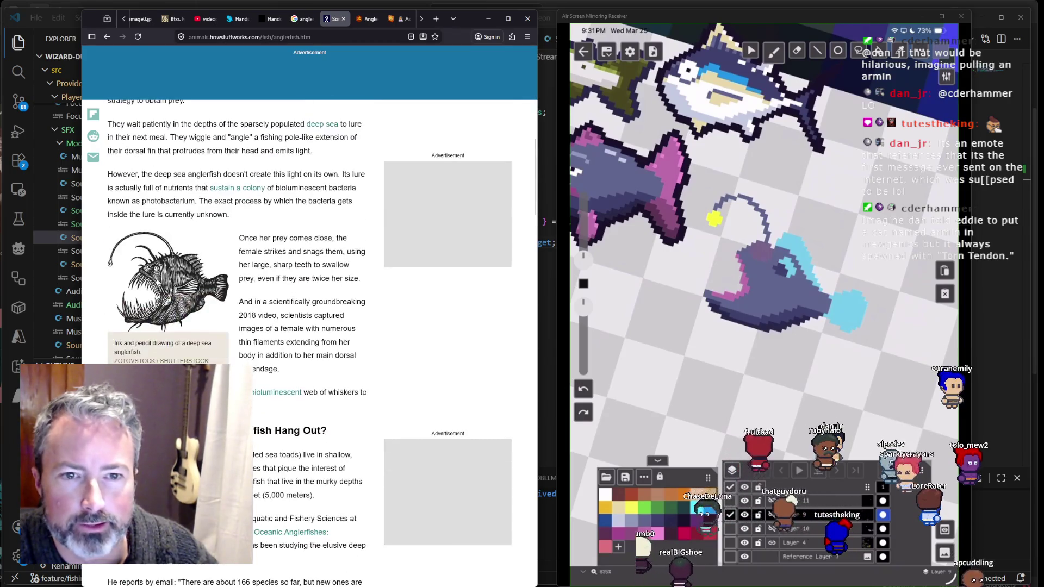
{"action": "right_click", "coordinate": [161, 283]}
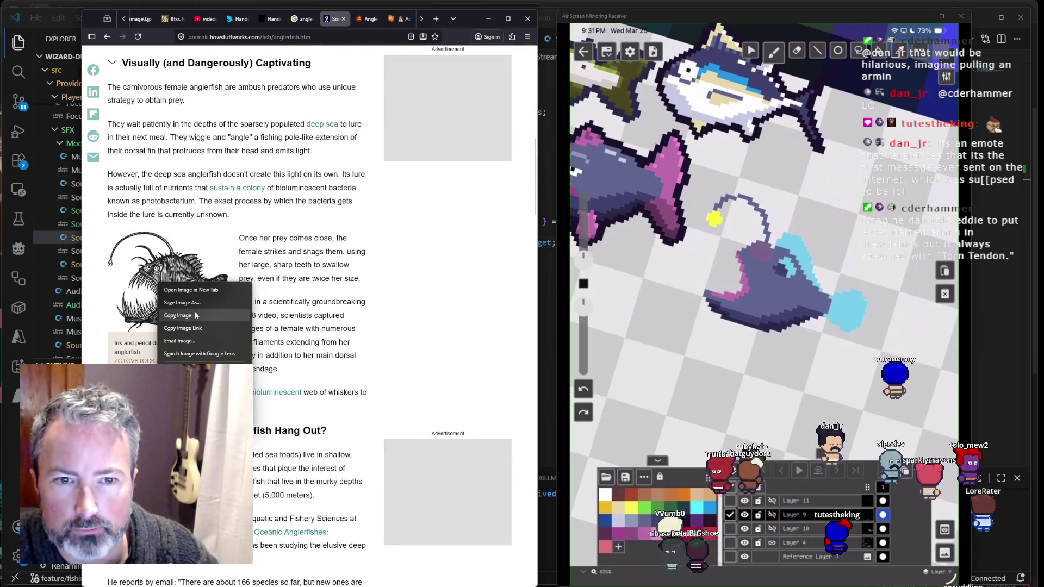
{"action": "left_click", "coordinate": [196, 315]}
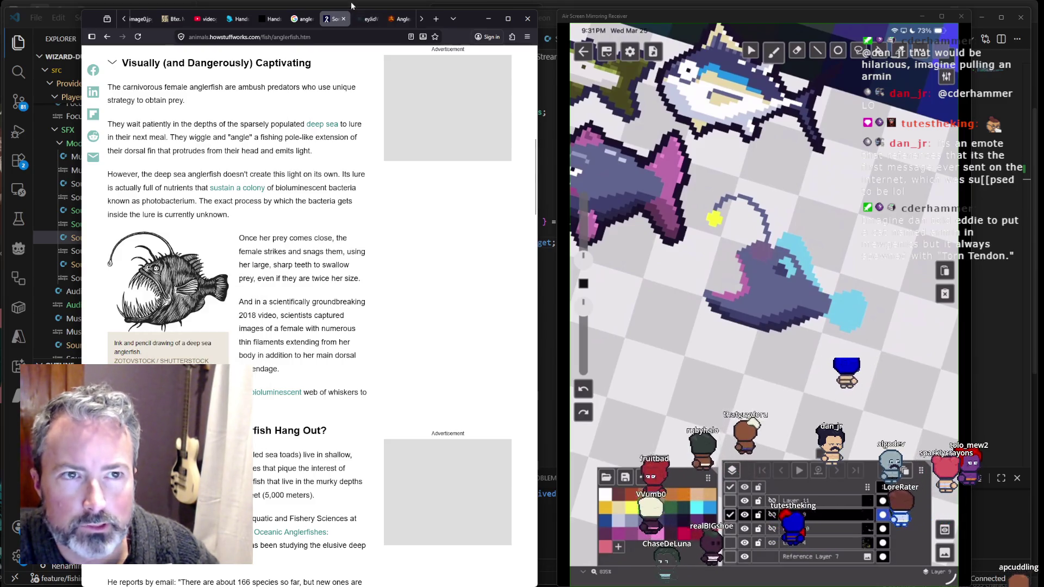
{"action": "left_click", "coordinate": [343, 19]}
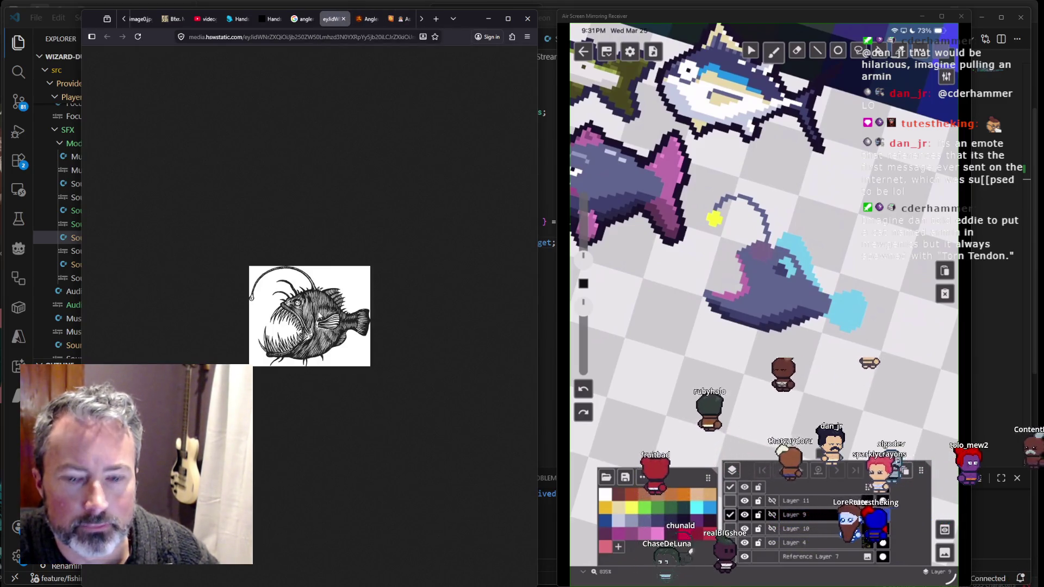
{"action": "scroll", "coordinate": [314, 311], "scroll_direction": "up", "scroll_amount": 7}
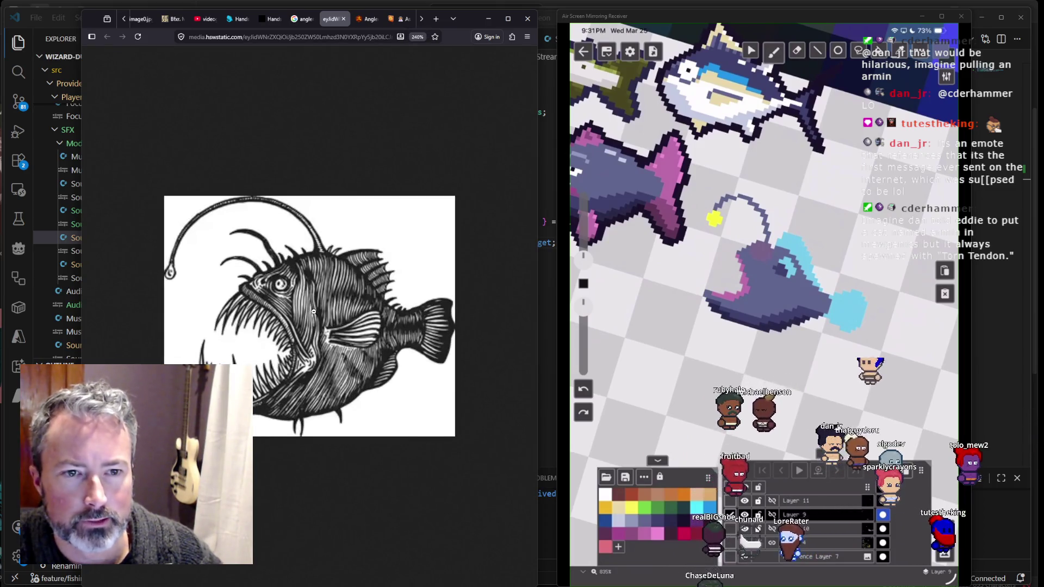
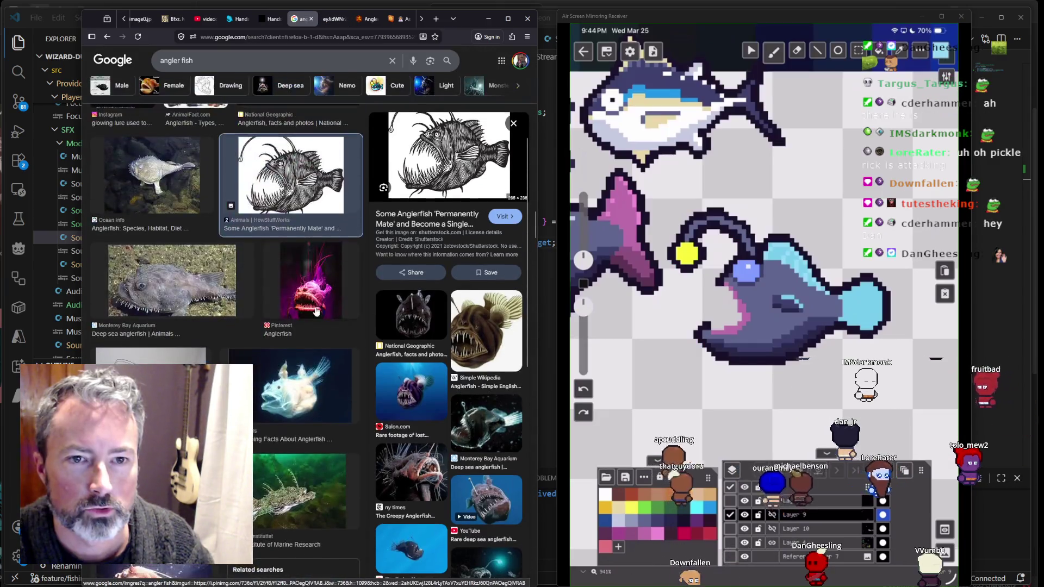
Step: Scroll down through the view while refining the anglerfish's head and mouth shading
{"action": "scroll", "coordinate": [315, 311], "scroll_direction": "down", "scroll_amount": 10}
{"action": "scroll", "coordinate": [315, 312], "scroll_direction": "down", "scroll_amount": 10}
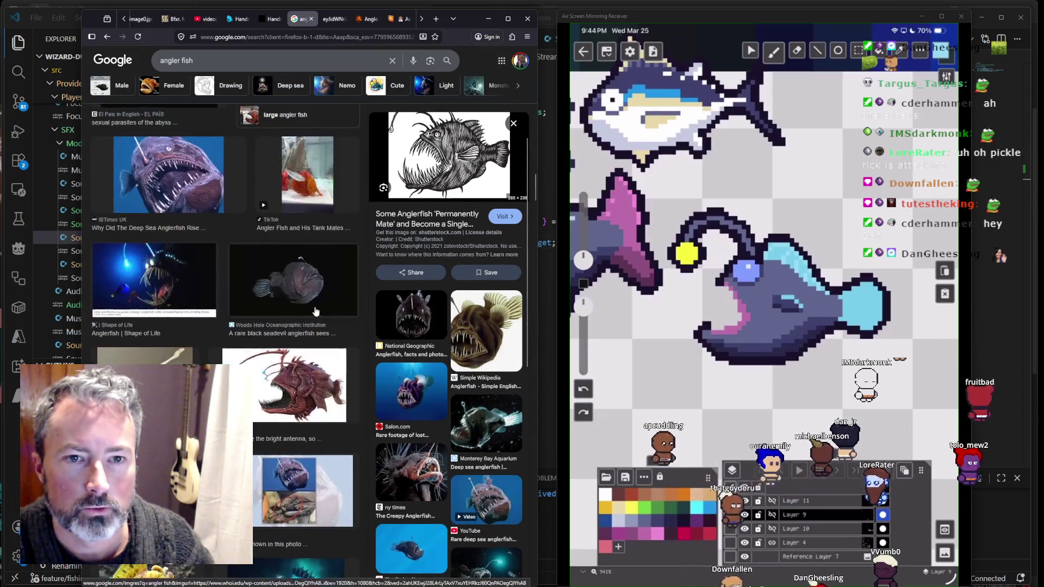
{"action": "scroll", "coordinate": [315, 311], "scroll_direction": "down", "scroll_amount": 6}
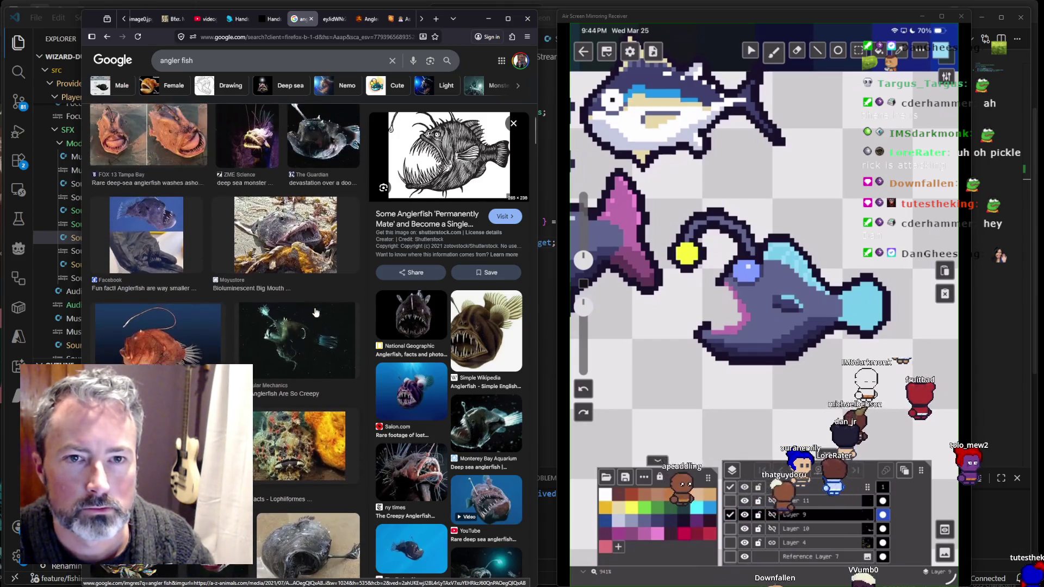
{"action": "scroll", "coordinate": [313, 309], "scroll_direction": "down", "scroll_amount": 10}
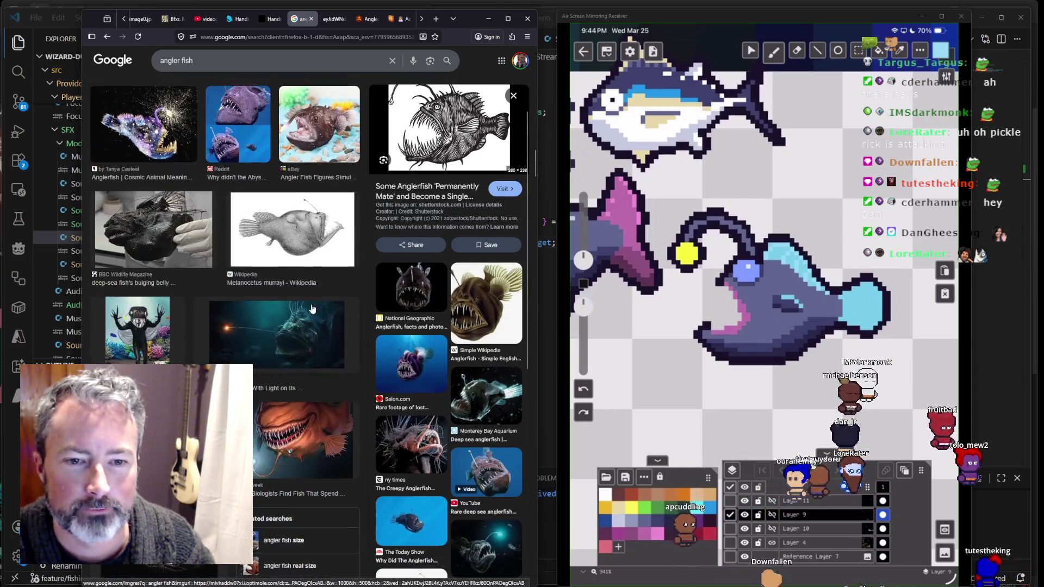
{"action": "scroll", "coordinate": [308, 307], "scroll_direction": "down", "scroll_amount": 10}
{"action": "scroll", "coordinate": [309, 311], "scroll_direction": "down", "scroll_amount": 8}
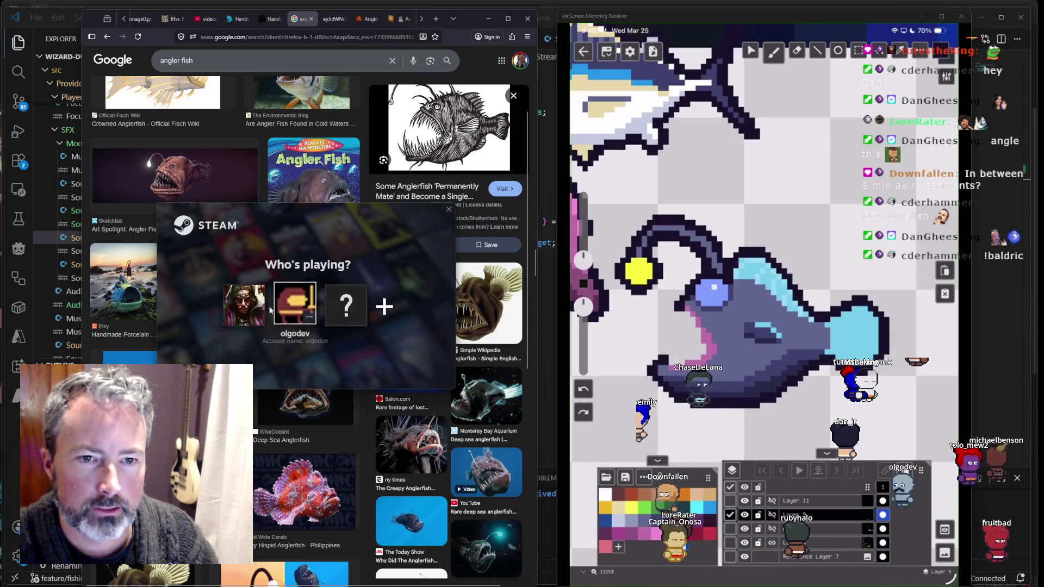
Step: Sign in with the existing Steam profile and show the Library home page
{"action": "left_click", "coordinate": [240, 299]}
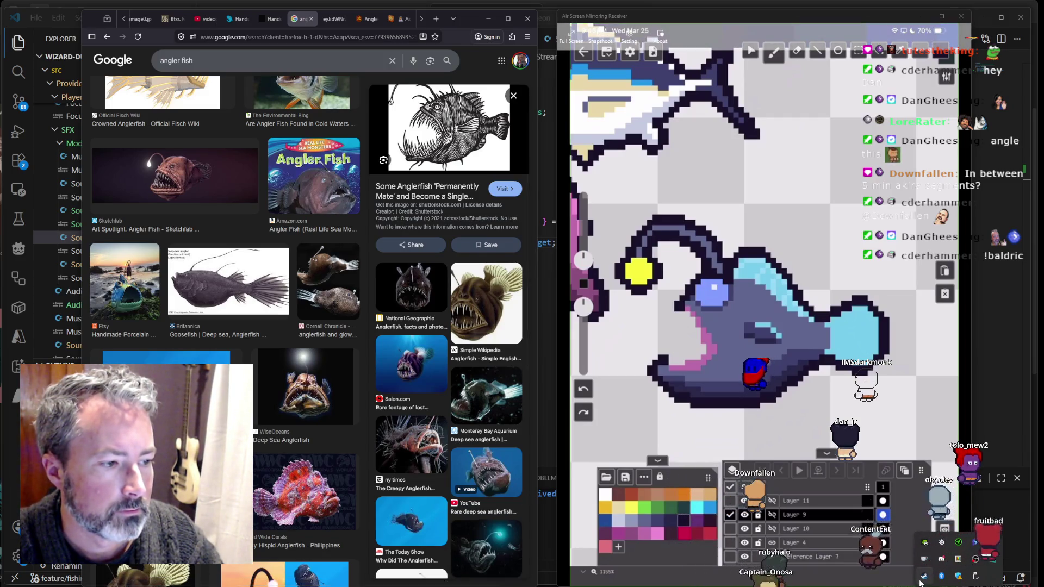
{"action": "left_click", "coordinate": [923, 576]}
{"action": "left_click", "coordinate": [89, 27]}
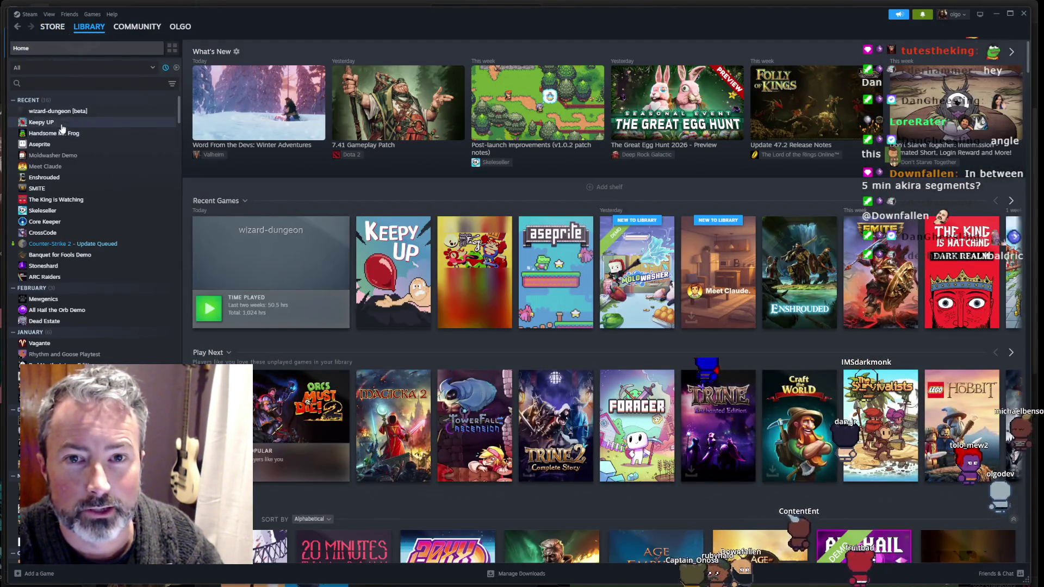
Step: Open Keepy UP from the Library's Recent list and go to its store page
{"action": "left_click", "coordinate": [64, 123]}
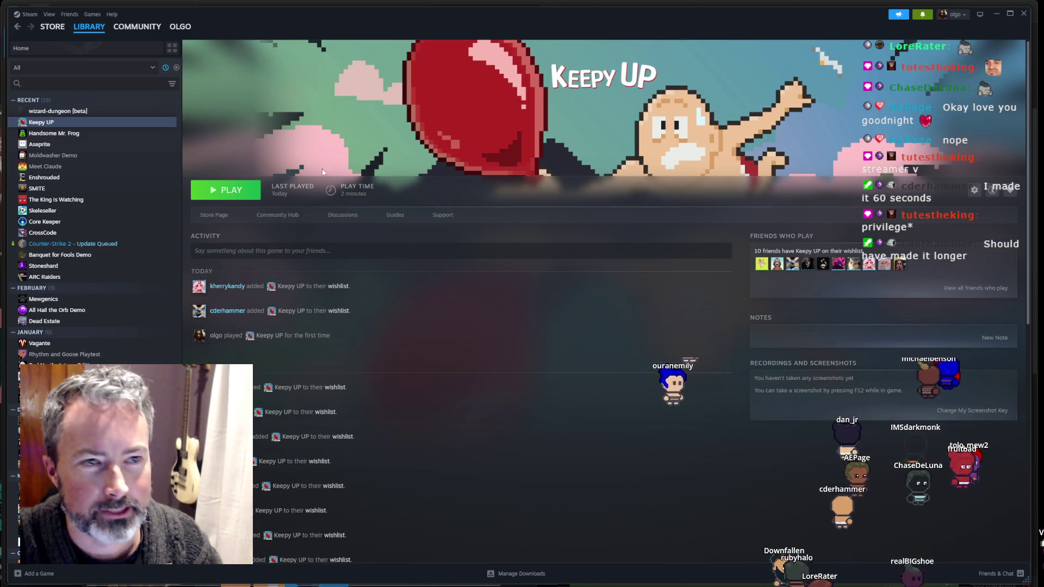
{"action": "left_click", "coordinate": [224, 214]}
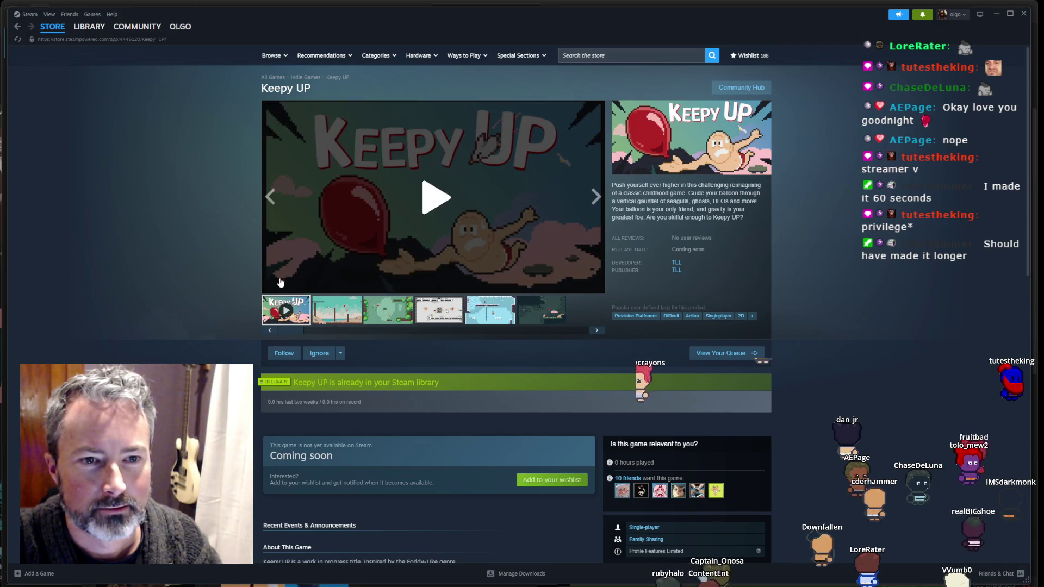
Step: Play Keepy UP's WIP teaser trailer and pause it around 0:18
{"action": "left_click", "coordinate": [441, 195]}
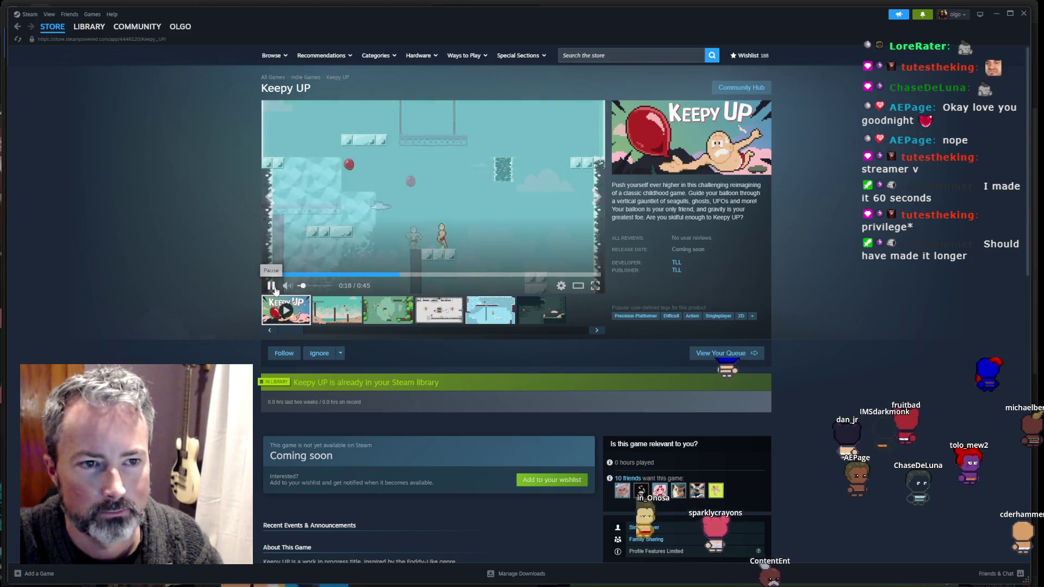
{"action": "left_click", "coordinate": [271, 286]}
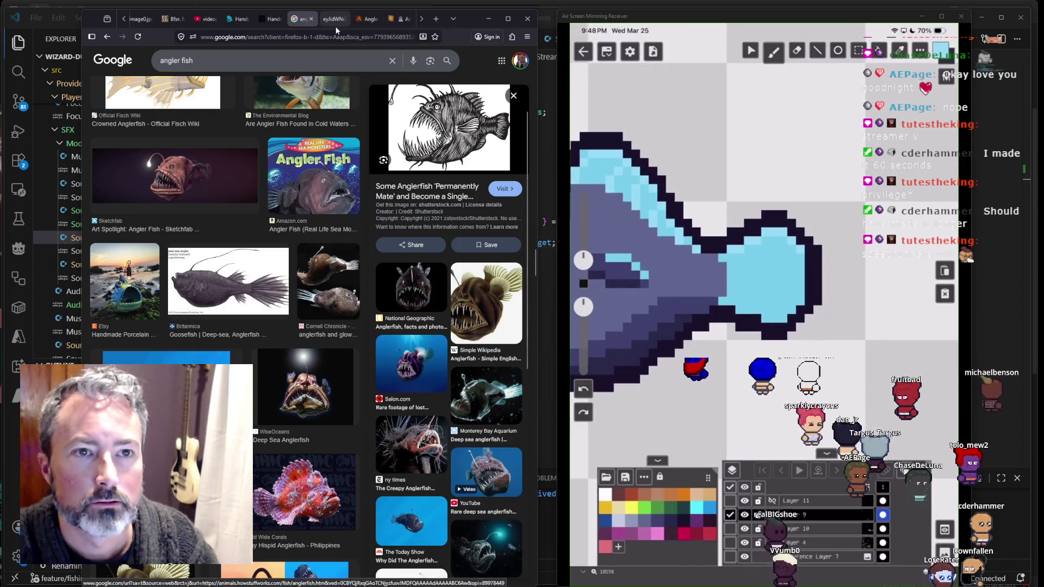
Step: Scroll down the angler fish results and preview the neon green and blue anglerfish artwork
{"action": "scroll", "coordinate": [296, 252], "scroll_direction": "down", "scroll_amount": 3}
{"action": "scroll", "coordinate": [294, 254], "scroll_direction": "down", "scroll_amount": 3}
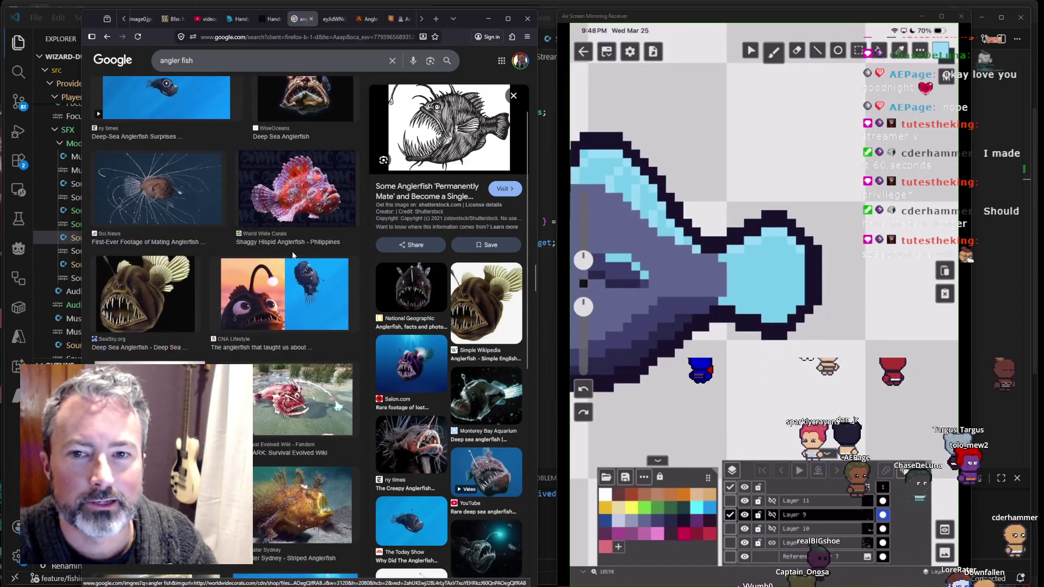
{"action": "scroll", "coordinate": [246, 262], "scroll_direction": "down", "scroll_amount": 2}
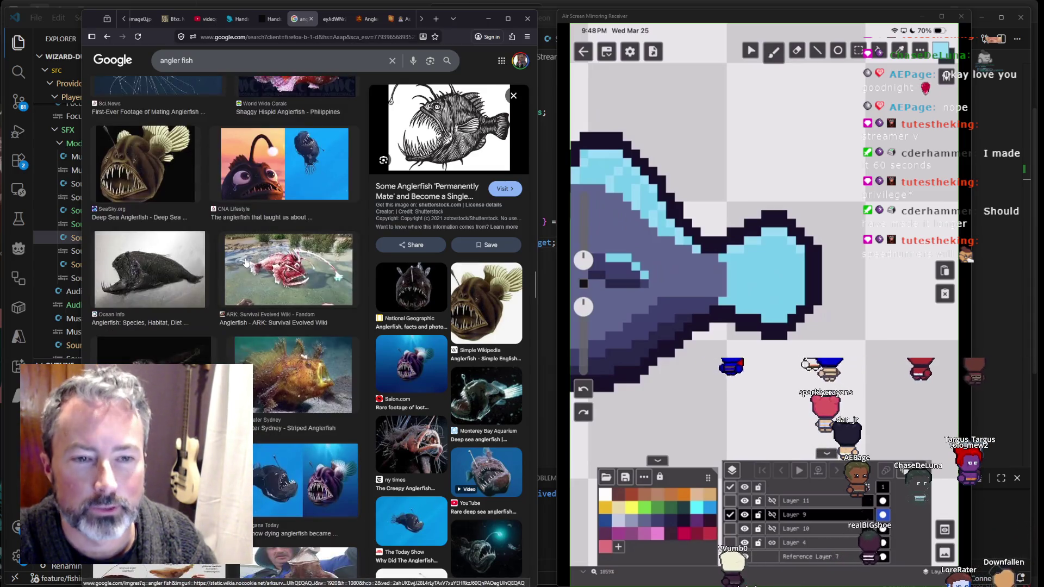
{"action": "scroll", "coordinate": [246, 261], "scroll_direction": "down", "scroll_amount": 5}
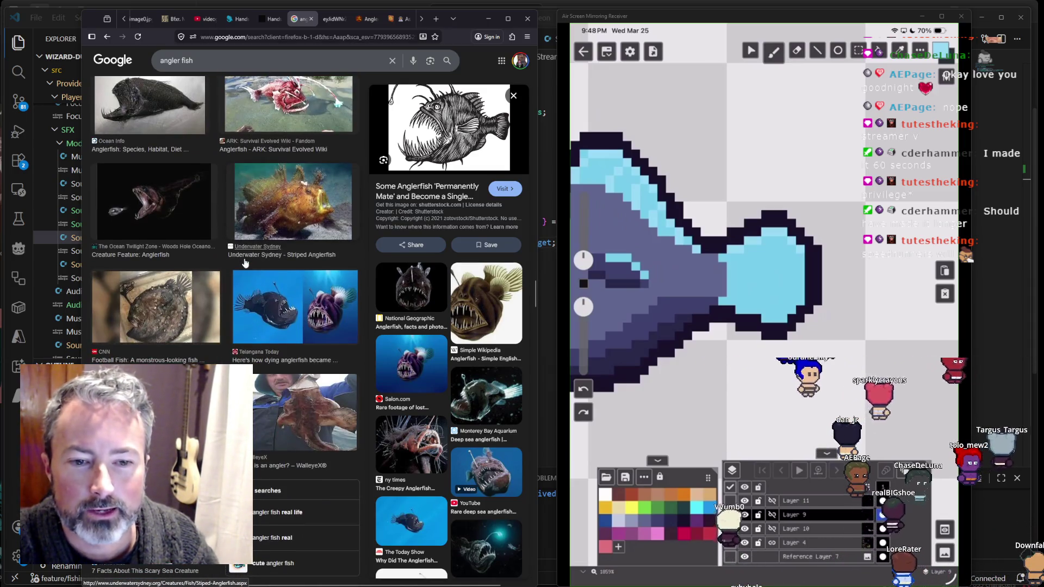
{"action": "scroll", "coordinate": [248, 263], "scroll_direction": "down", "scroll_amount": 2}
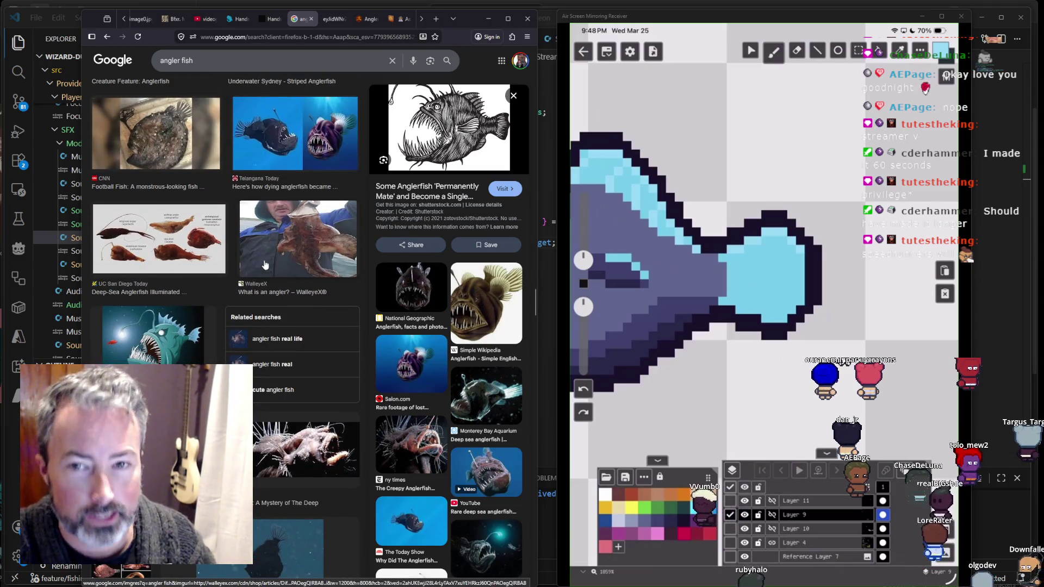
{"action": "scroll", "coordinate": [265, 265], "scroll_direction": "down", "scroll_amount": 8}
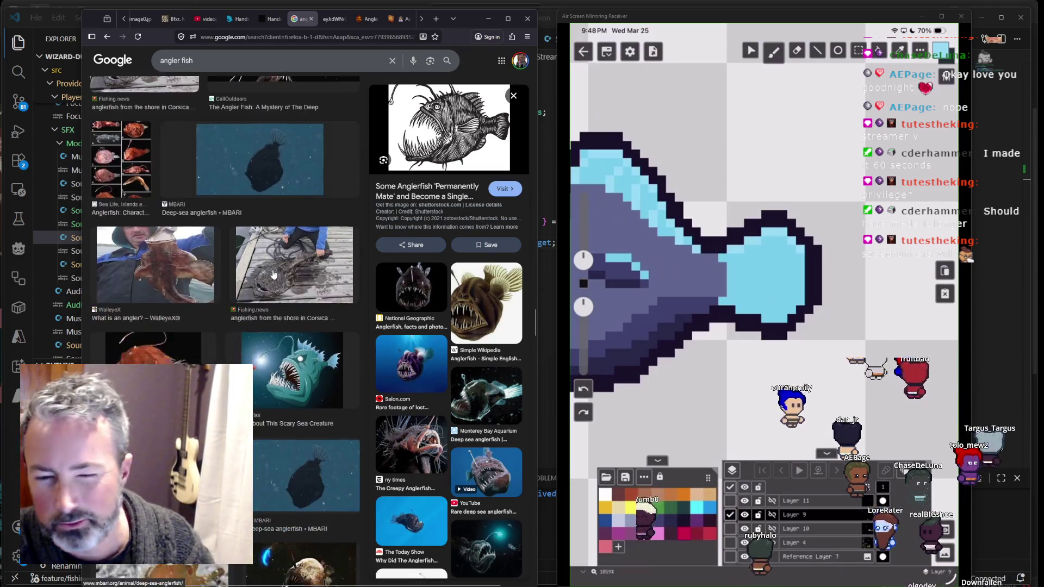
{"action": "scroll", "coordinate": [273, 275], "scroll_direction": "down", "scroll_amount": 5}
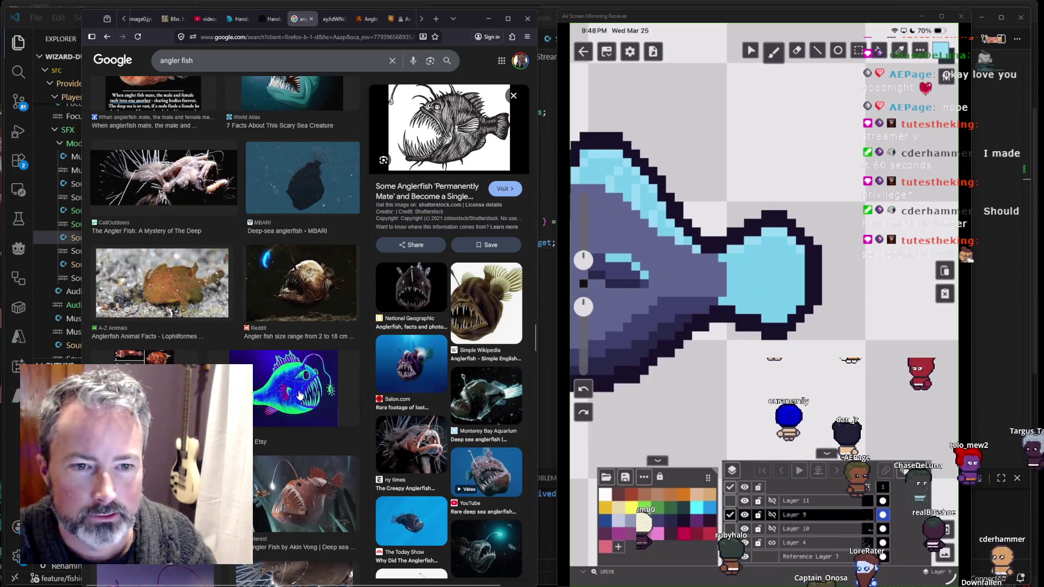
{"action": "left_click", "coordinate": [298, 395]}
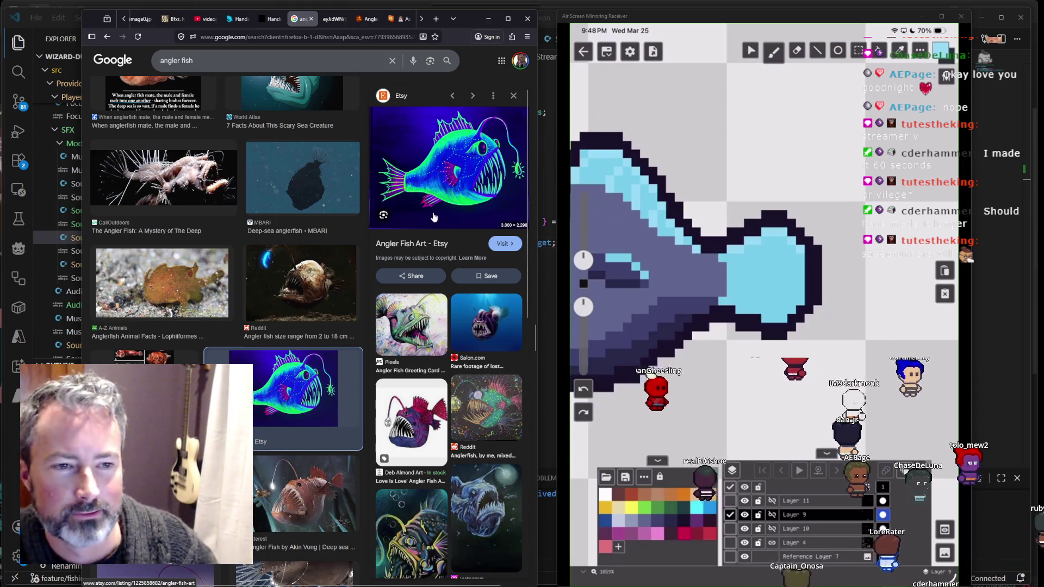
Step: Preview the red ARK Survival anglerfish image instead
{"action": "scroll", "coordinate": [307, 353], "scroll_direction": "up", "scroll_amount": 3}
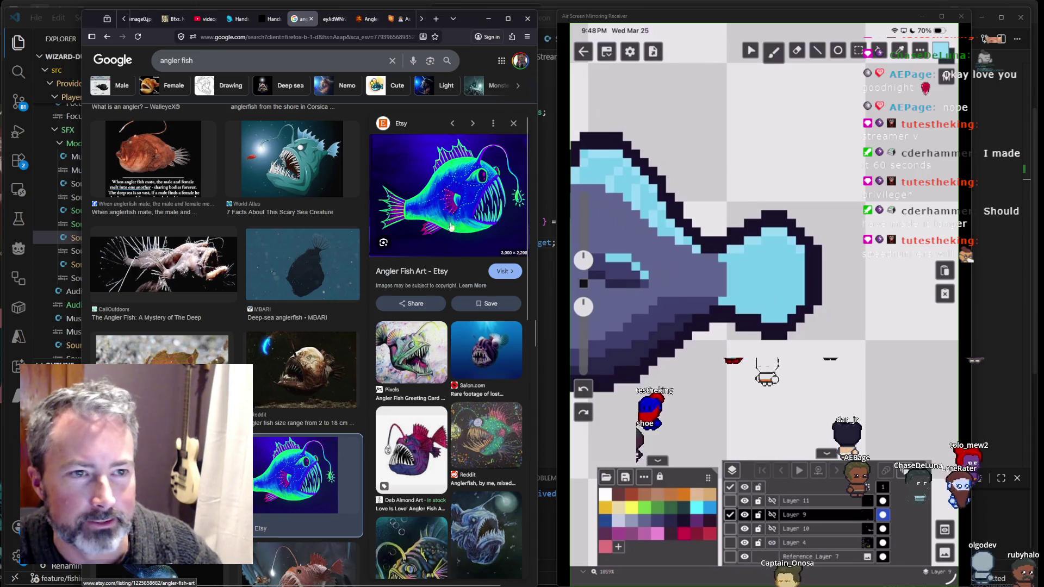
{"action": "scroll", "coordinate": [325, 259], "scroll_direction": "up", "scroll_amount": 5}
{"action": "scroll", "coordinate": [325, 259], "scroll_direction": "up", "scroll_amount": 10}
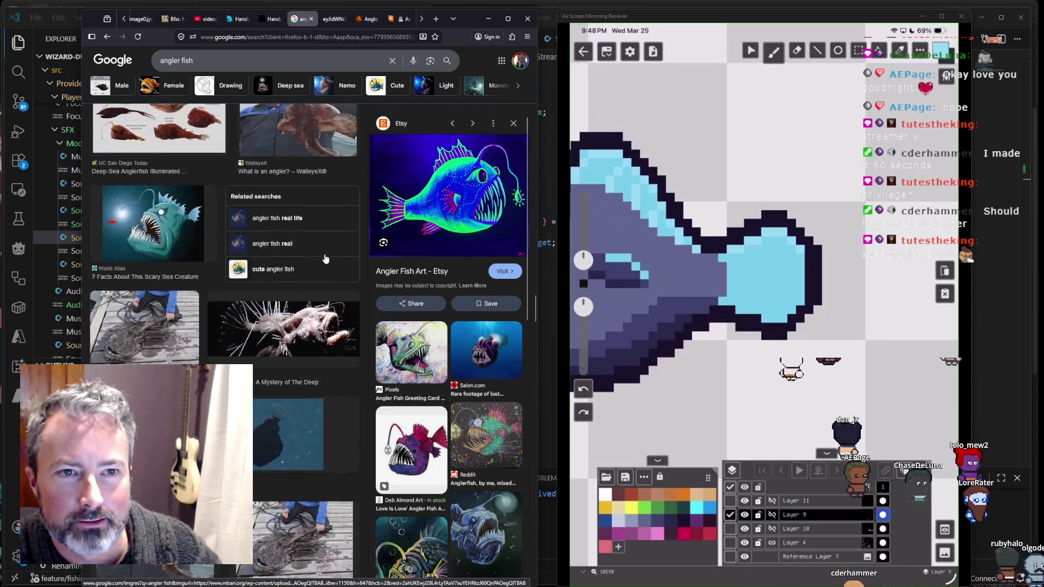
{"action": "scroll", "coordinate": [325, 259], "scroll_direction": "up", "scroll_amount": 5}
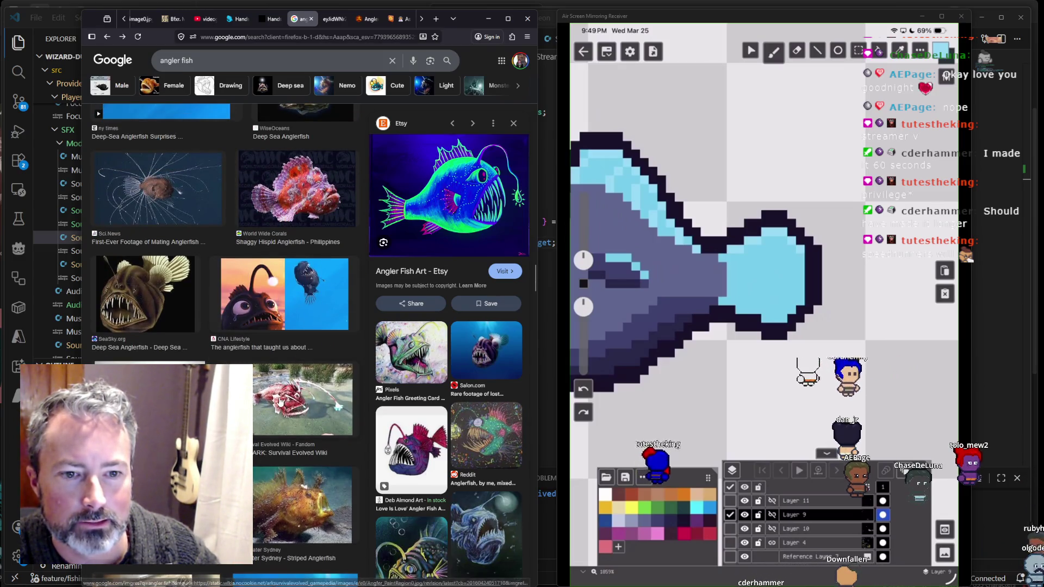
{"action": "left_click", "coordinate": [294, 379]}
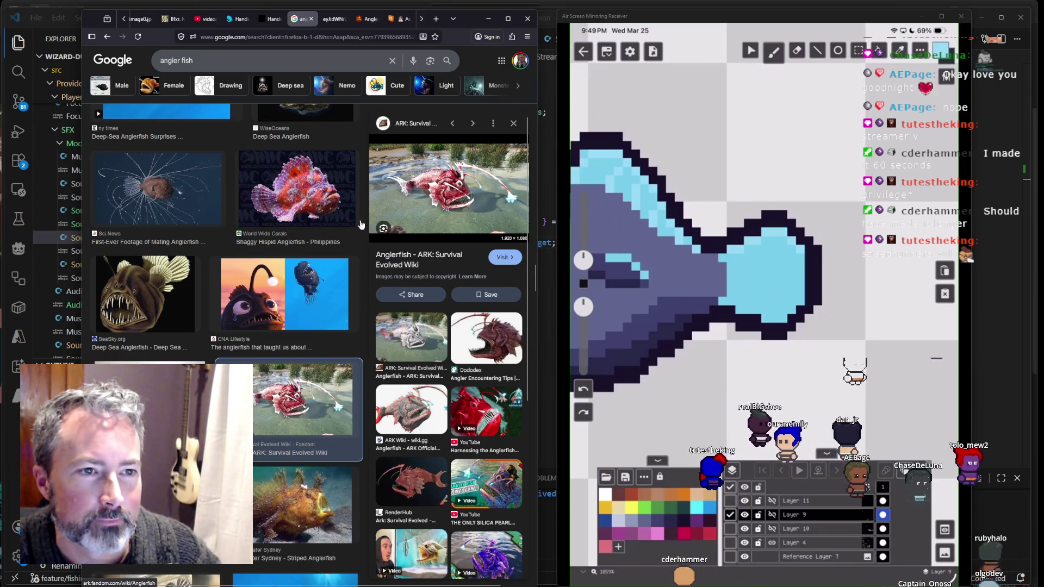
Step: Preview the Australian Museum deep-sea anglerfish image
{"action": "scroll", "coordinate": [257, 227], "scroll_direction": "up", "scroll_amount": 4}
{"action": "scroll", "coordinate": [257, 226], "scroll_direction": "up", "scroll_amount": 4}
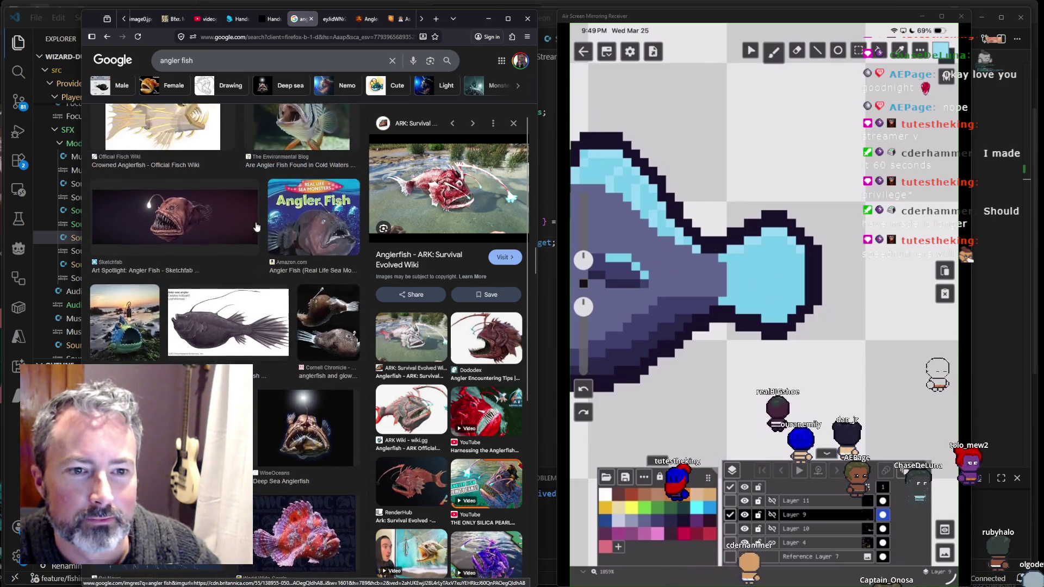
{"action": "scroll", "coordinate": [256, 231], "scroll_direction": "up", "scroll_amount": 5}
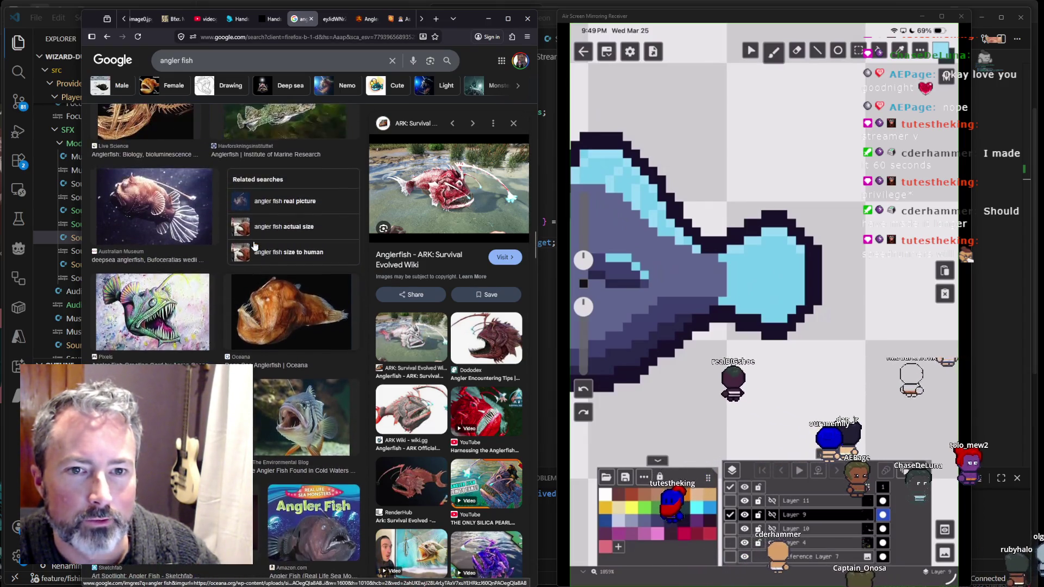
{"action": "left_click", "coordinate": [182, 337]}
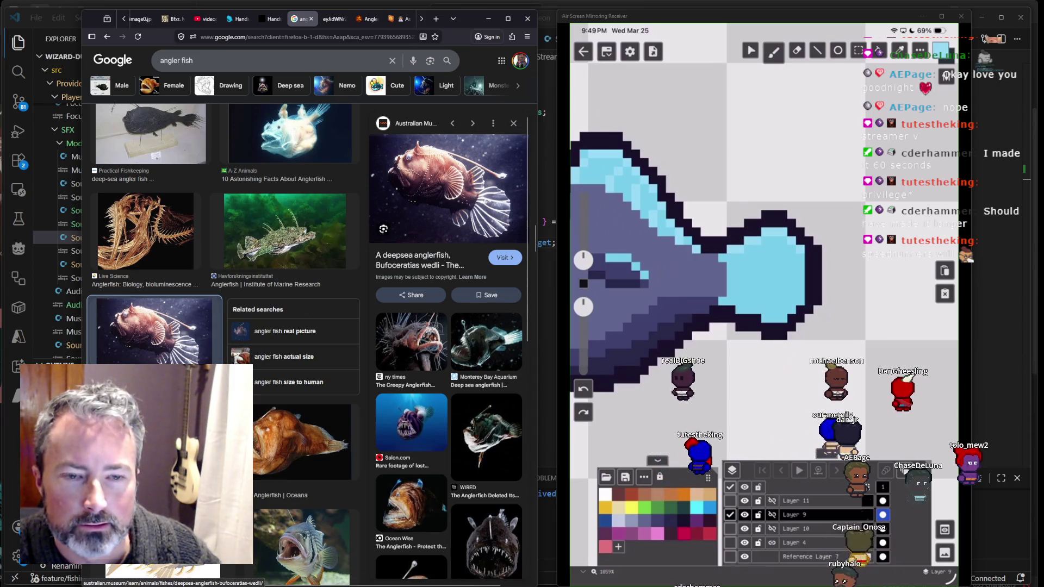
Step: Preview the glowing Shape of Life anglerfish and bring up its image options
{"action": "scroll", "coordinate": [308, 306], "scroll_direction": "up", "scroll_amount": 3}
{"action": "scroll", "coordinate": [231, 364], "scroll_direction": "up", "scroll_amount": 5}
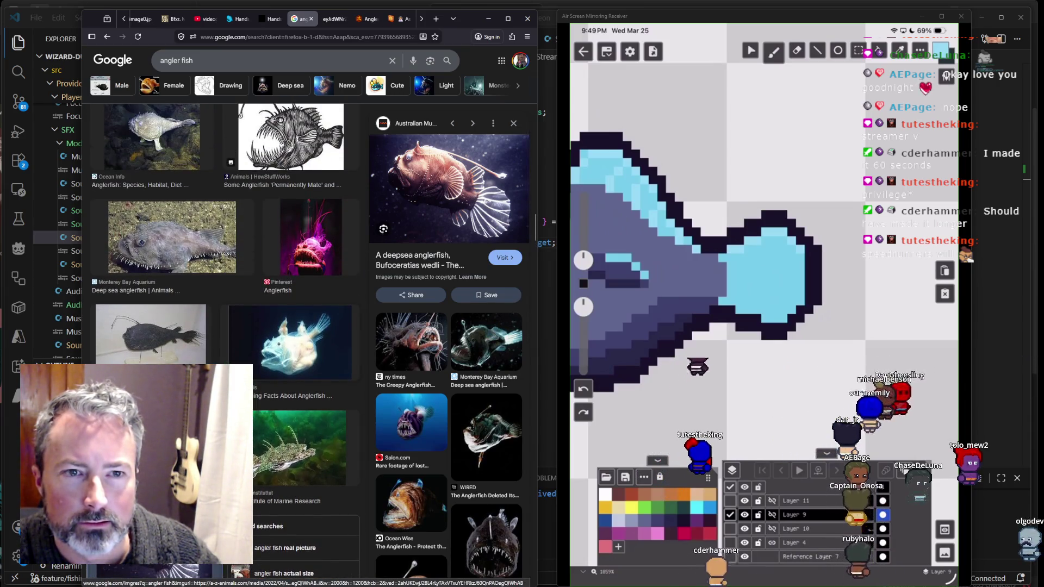
{"action": "scroll", "coordinate": [230, 364], "scroll_direction": "up", "scroll_amount": 10}
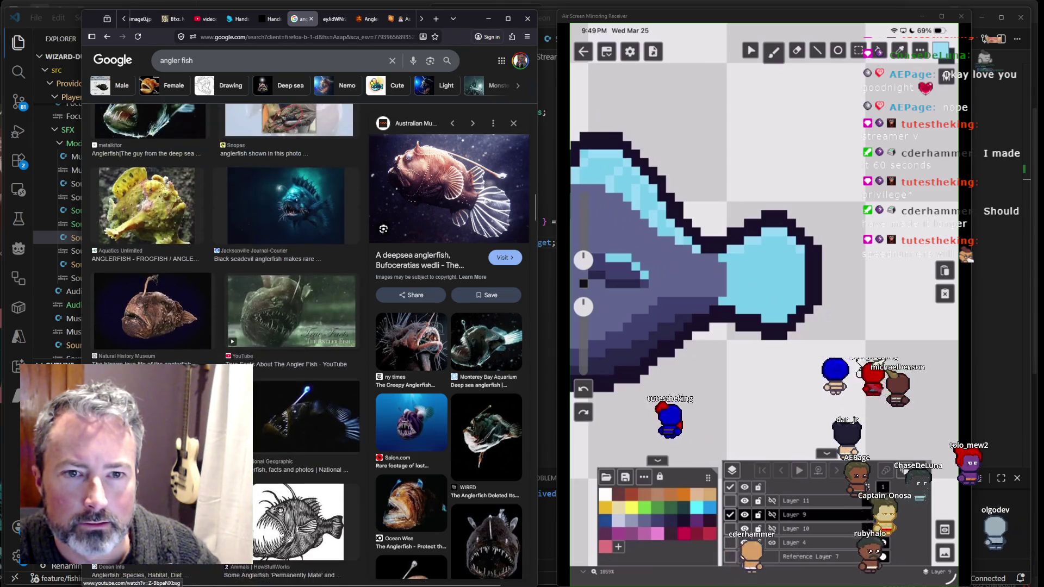
{"action": "scroll", "coordinate": [223, 365], "scroll_direction": "up", "scroll_amount": 4}
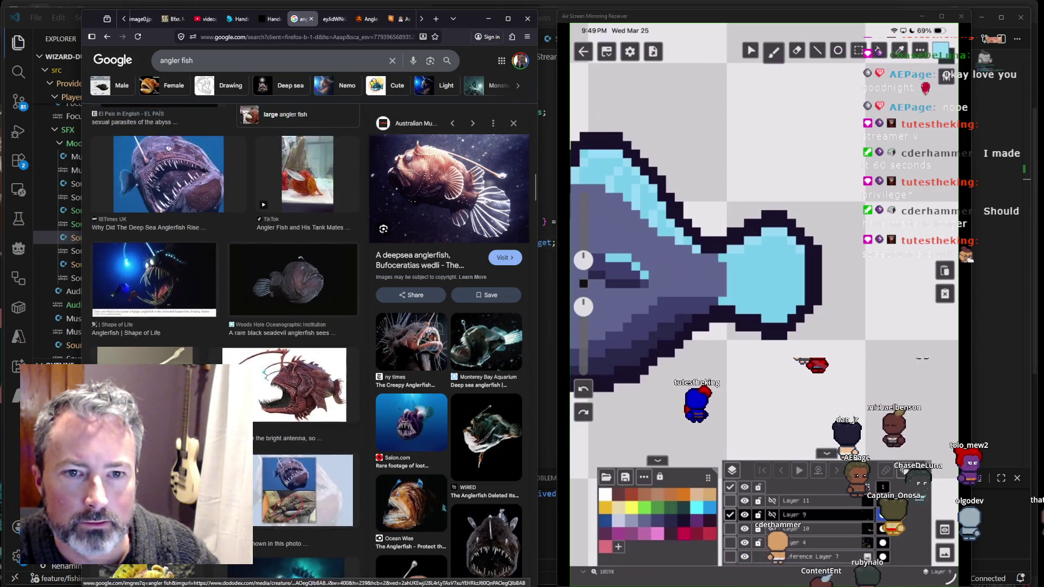
{"action": "left_click", "coordinate": [154, 346]}
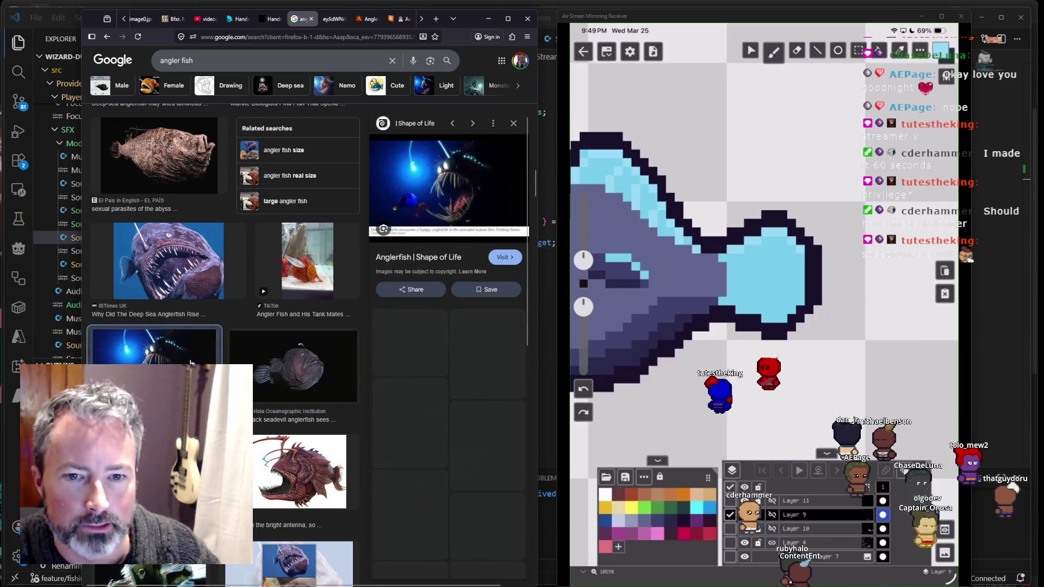
{"action": "right_click", "coordinate": [487, 186]}
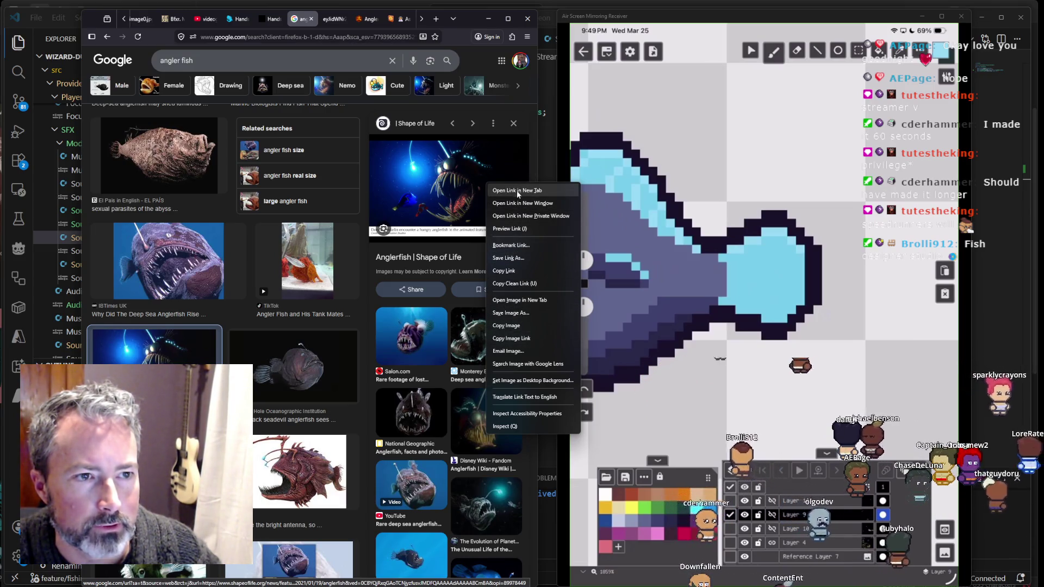
Step: Open the anglerfish image in a new tab and switch to that tab
{"action": "left_click", "coordinate": [519, 300]}
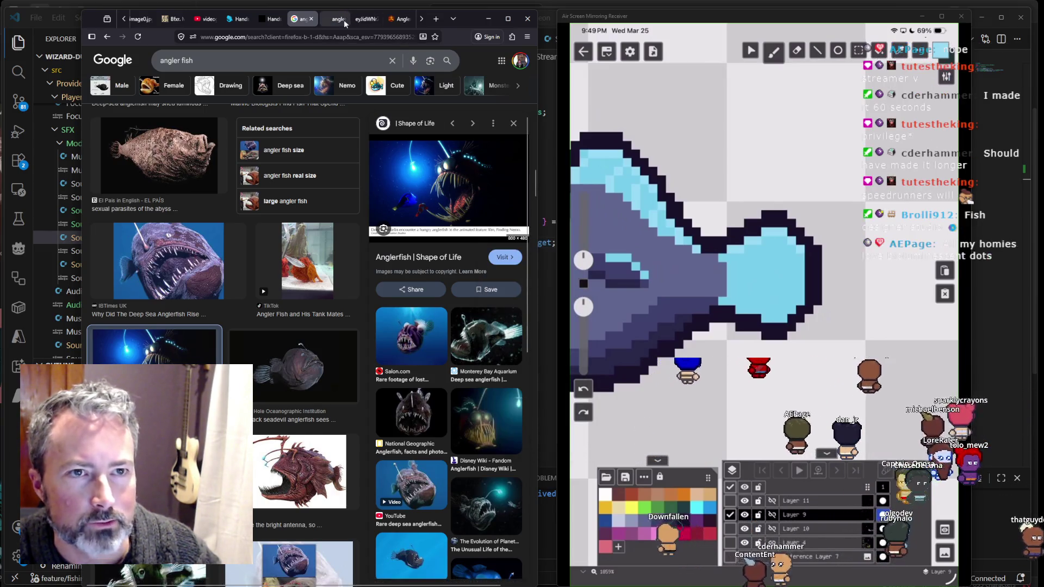
{"action": "left_click", "coordinate": [344, 20]}
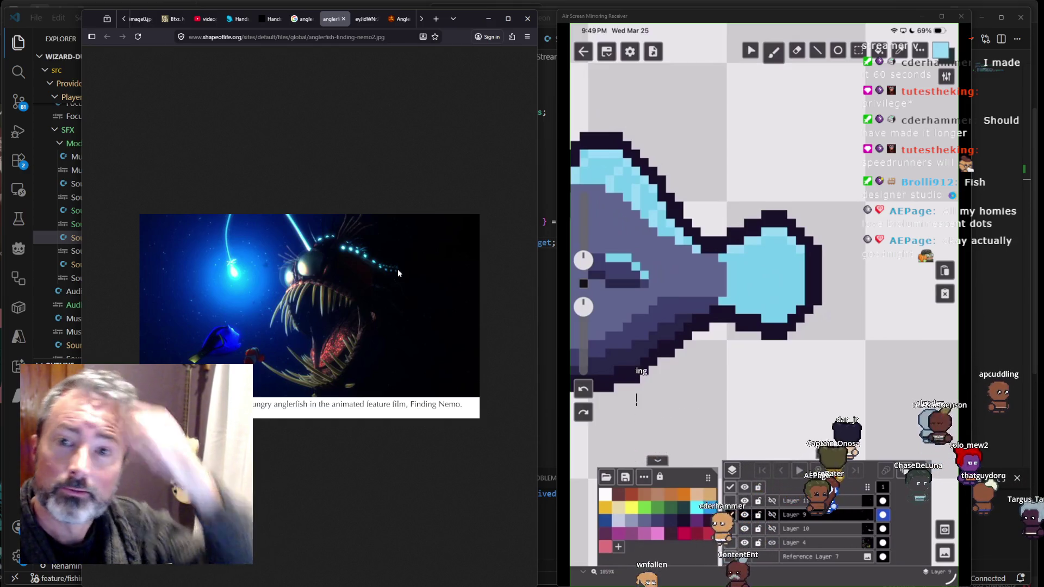
Step: Nudge the screen-mirroring window slightly to the right
{"action": "mouse_move", "coordinate": [778, 27]}
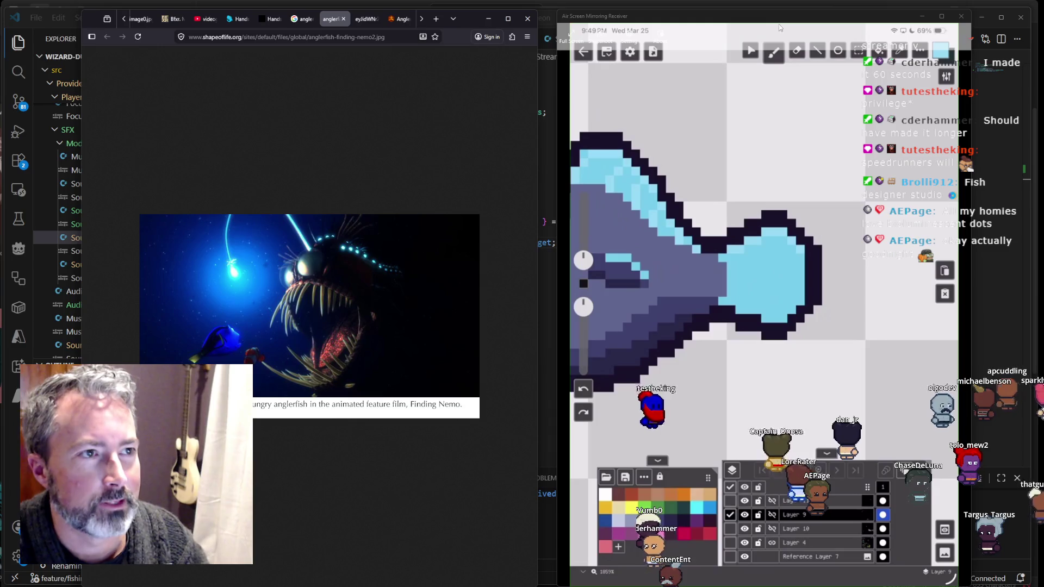
{"action": "left_click_drag", "start_coordinate": [783, 21], "coordinate": [791, 23]}
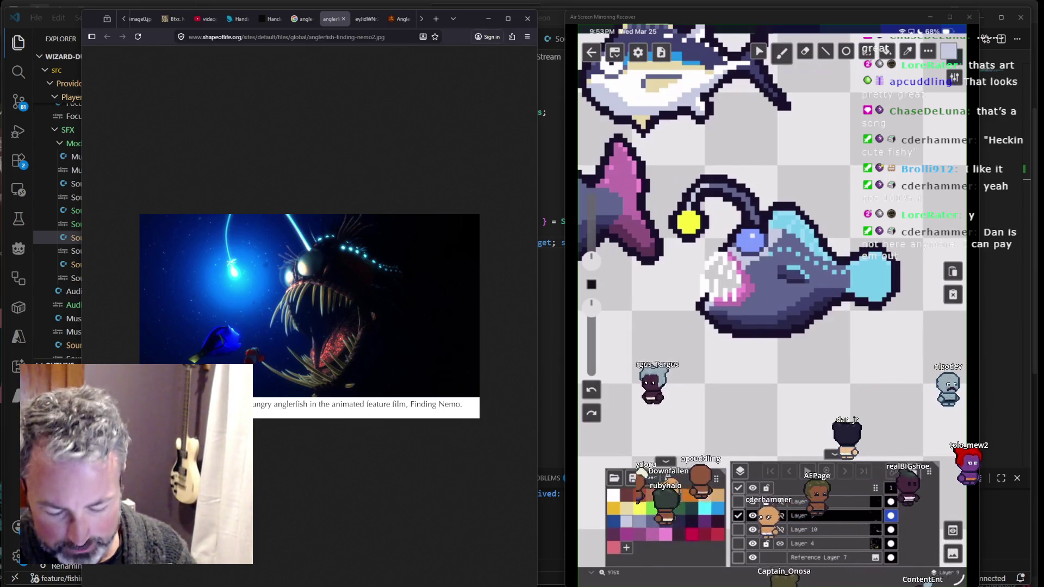
Step: Sample the pink from the anglerfish's mouth as the current drawing colour
{"action": "scroll", "coordinate": [772, 239], "scroll_direction": "up", "scroll_amount": 3}
{"action": "left_click", "coordinate": [905, 52]}
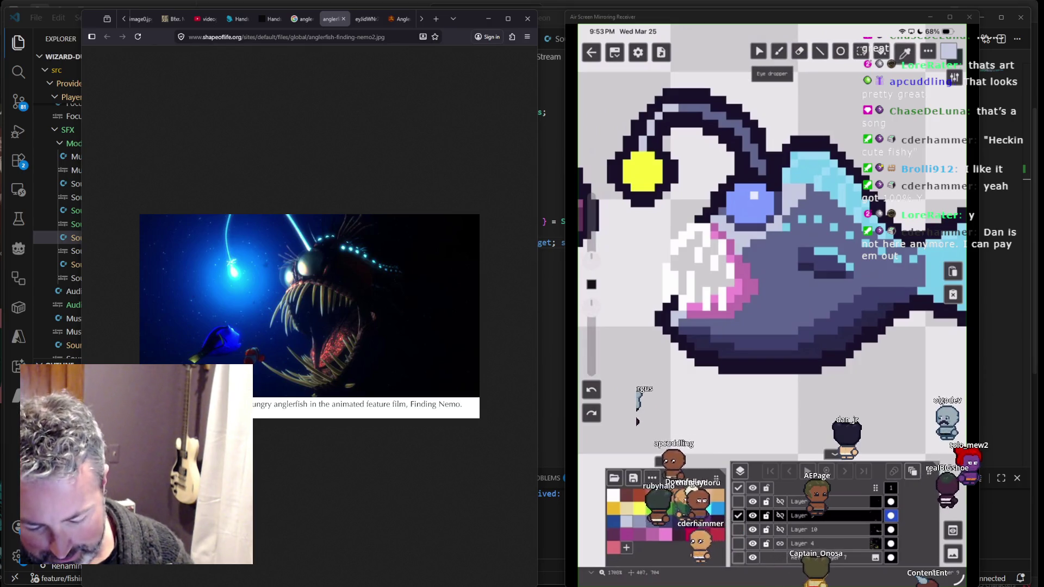
{"action": "left_click", "coordinate": [781, 53]}
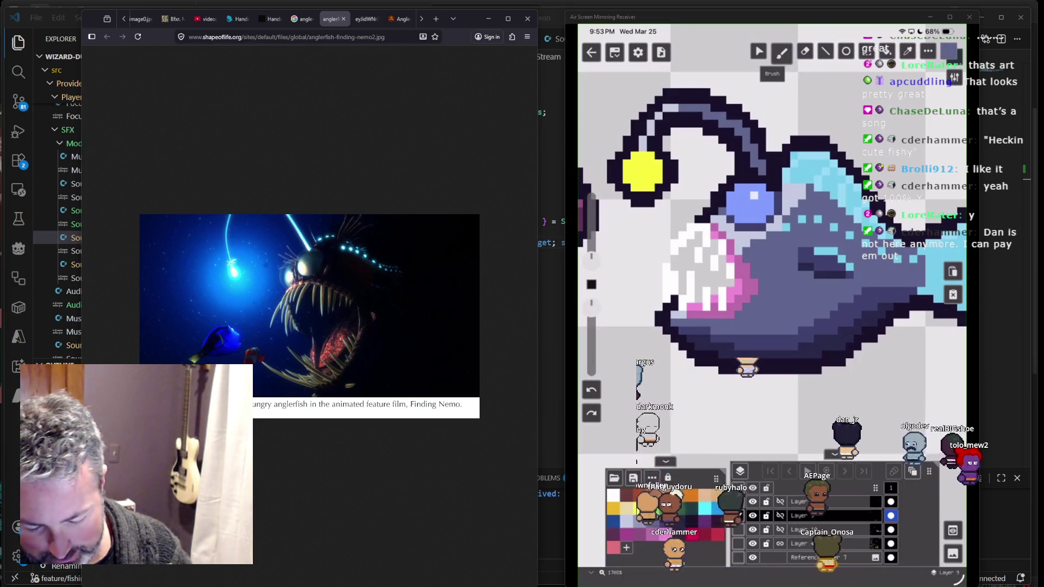
{"action": "scroll", "coordinate": [772, 239], "scroll_direction": "down", "scroll_amount": 2}
{"action": "scroll", "coordinate": [772, 240], "scroll_direction": "up", "scroll_amount": 2}
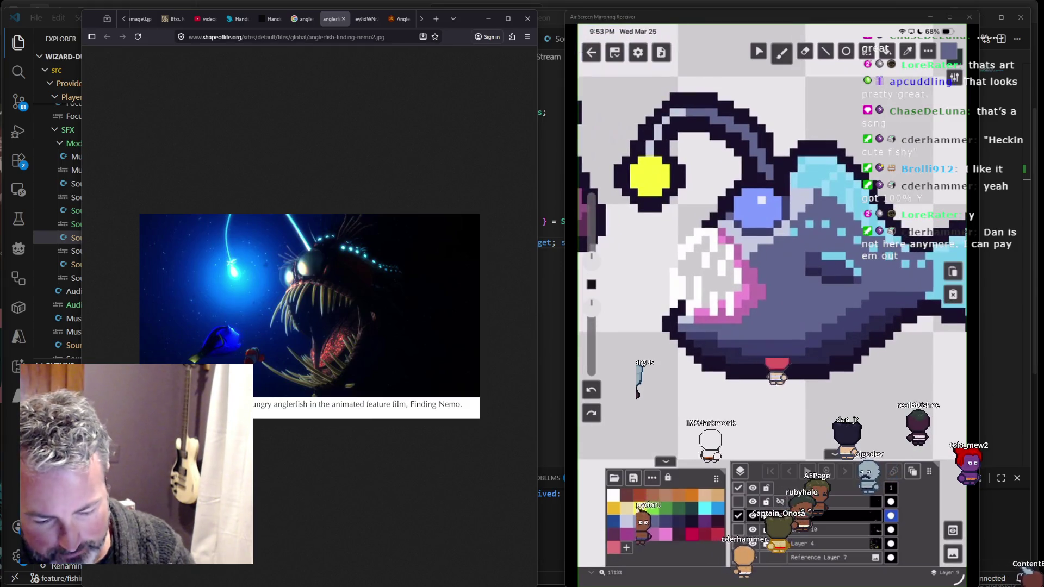
{"action": "left_click", "coordinate": [701, 311]}
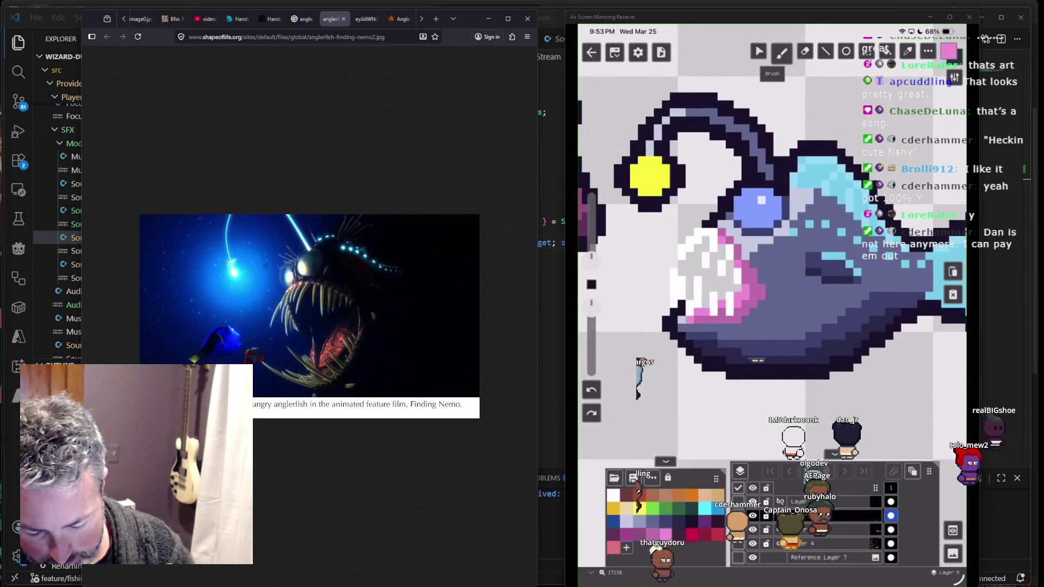
{"action": "scroll", "coordinate": [772, 239], "scroll_direction": "down", "scroll_amount": 5}
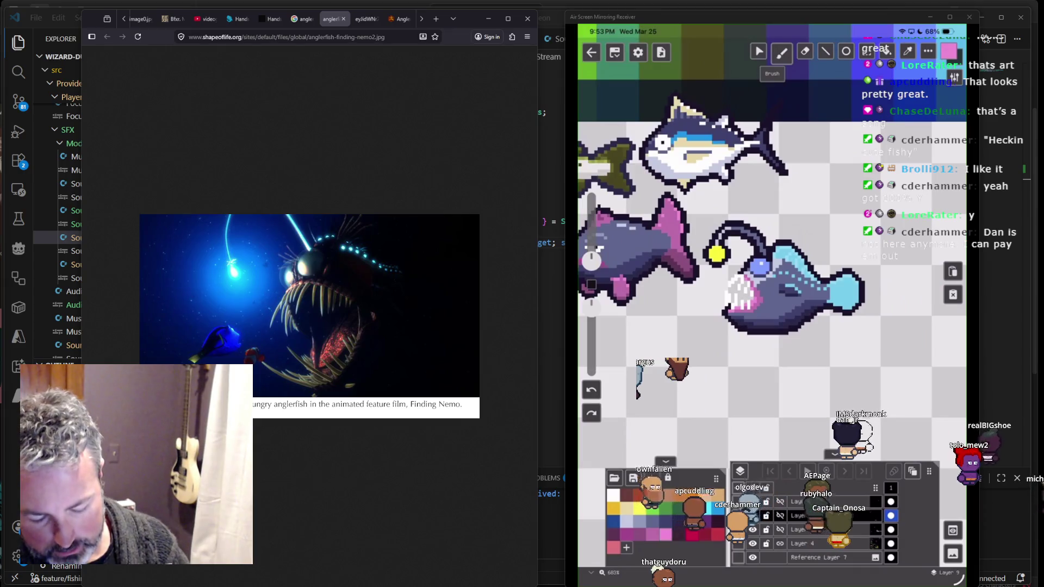
{"action": "scroll", "coordinate": [772, 239], "scroll_direction": "up", "scroll_amount": 5}
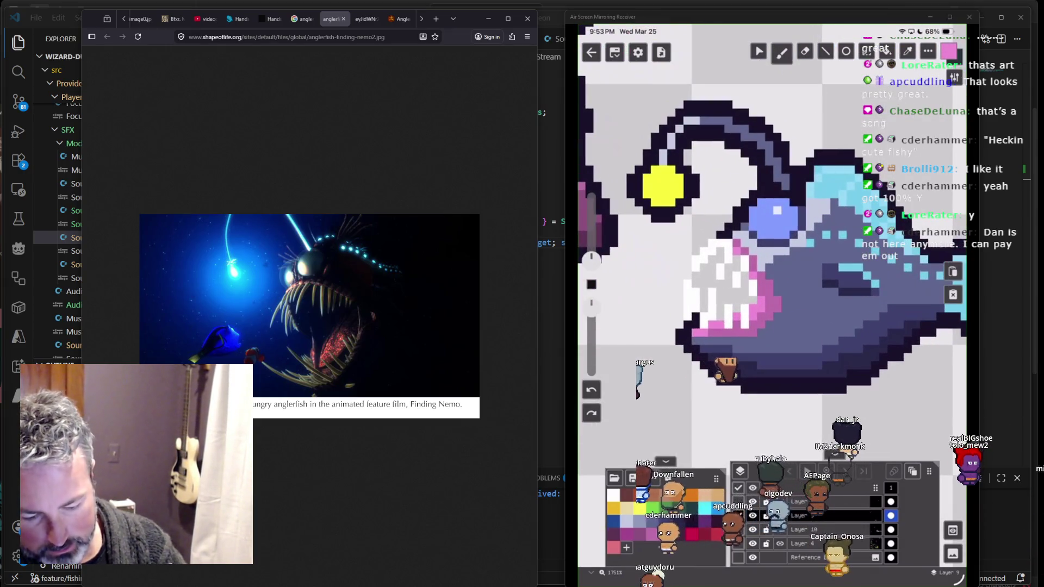
{"action": "left_click", "coordinate": [905, 51]}
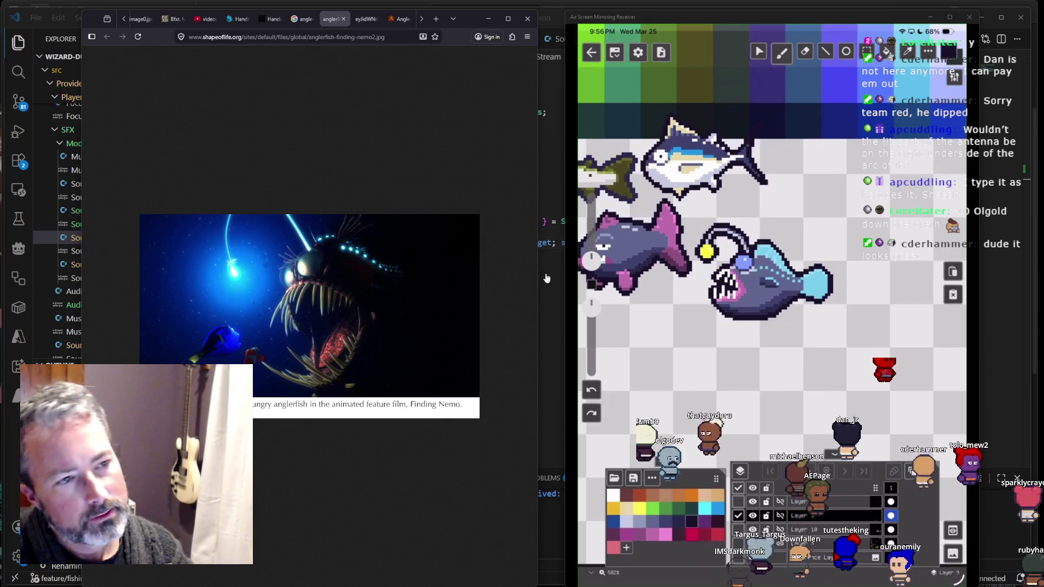
Step: Scroll down over the anglerfish sprite to review its refined pink mouth and jaw shading
{"action": "mouse_move", "coordinate": [705, 321]}
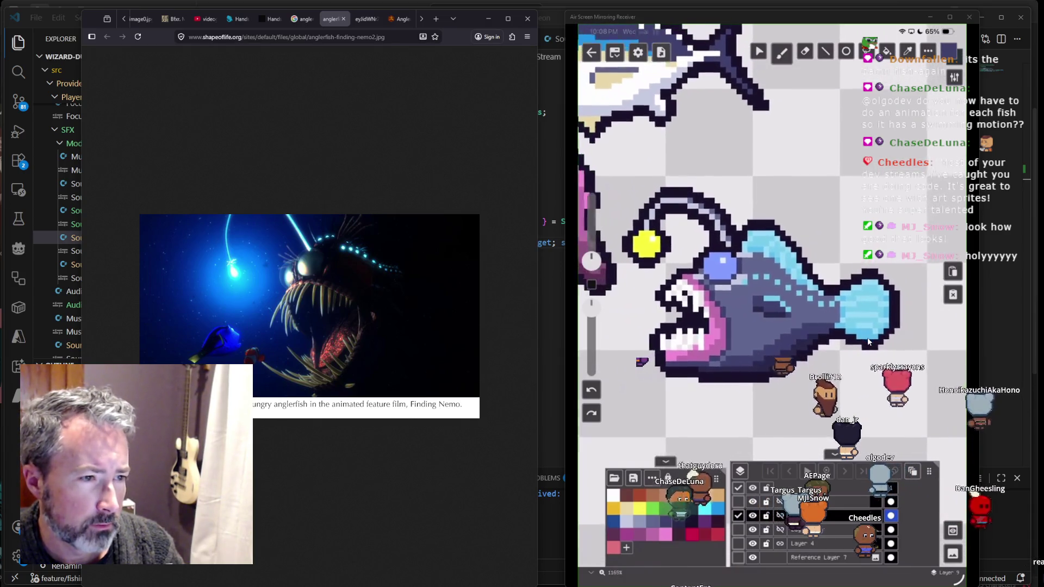
{"action": "scroll", "coordinate": [868, 341], "scroll_direction": "down", "scroll_amount": 5}
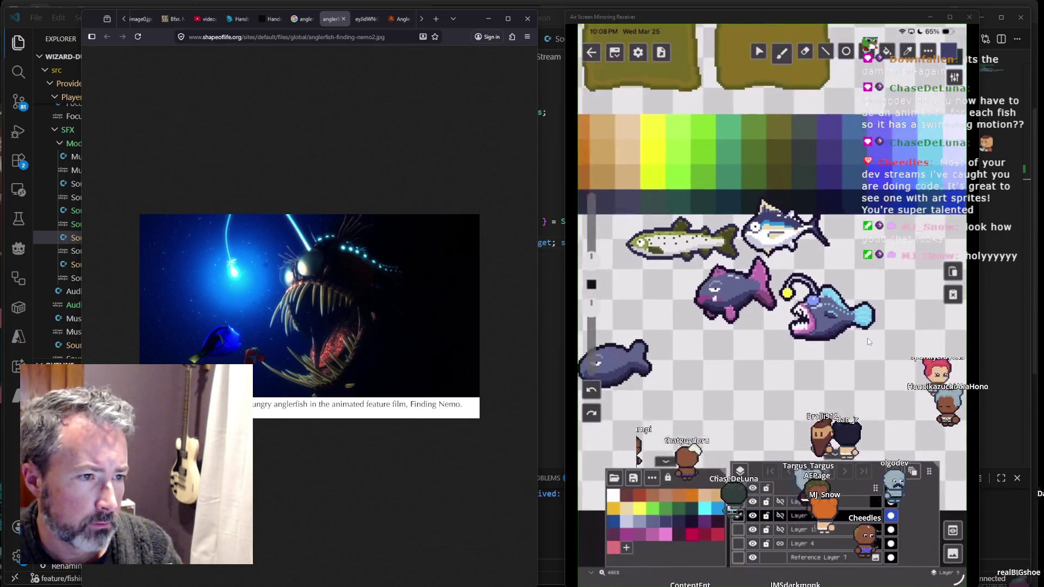